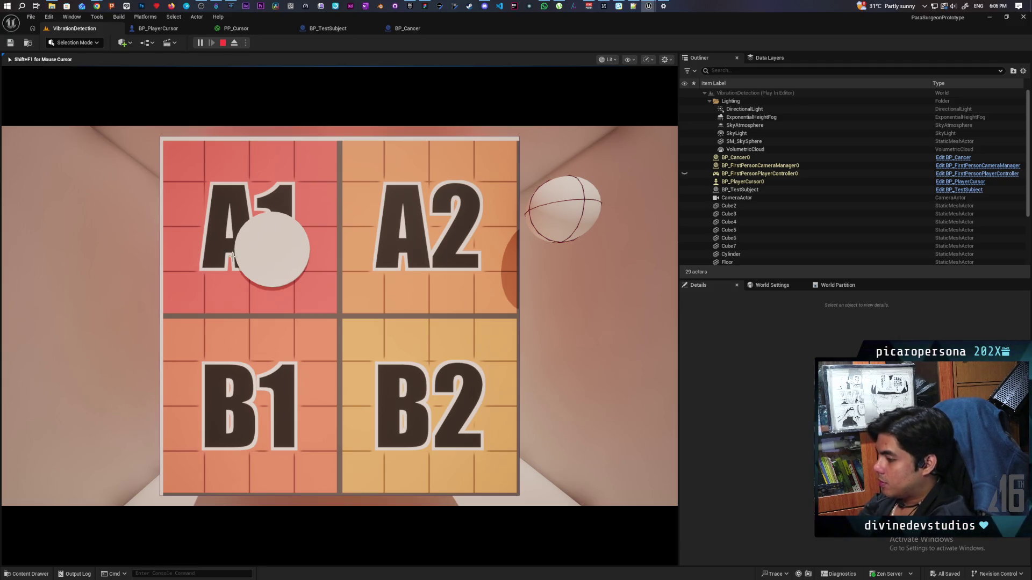
Step: Stop the play session and bring up the Windows Bluetooth device settings
key("Escape")
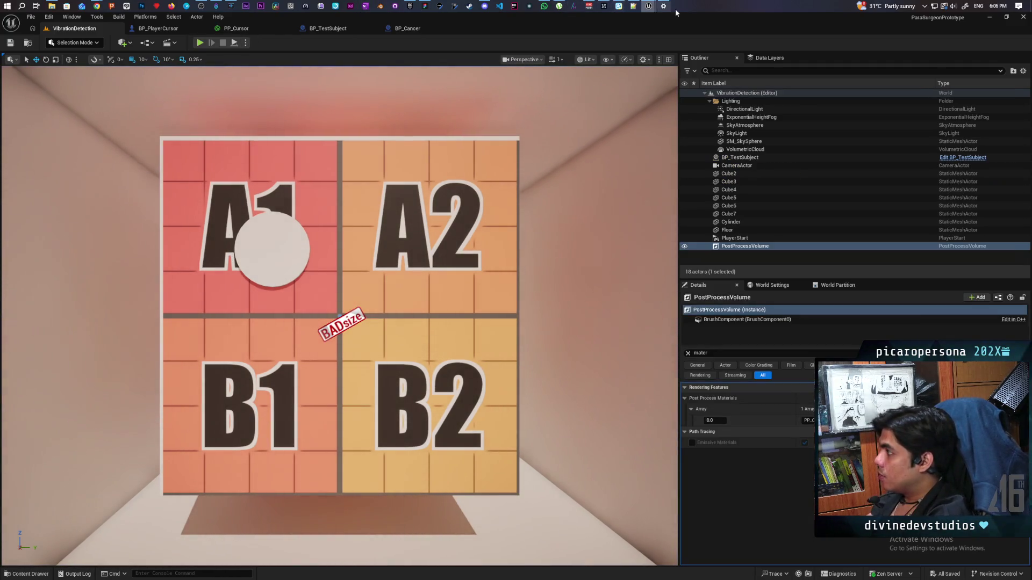
left_click(664, 6)
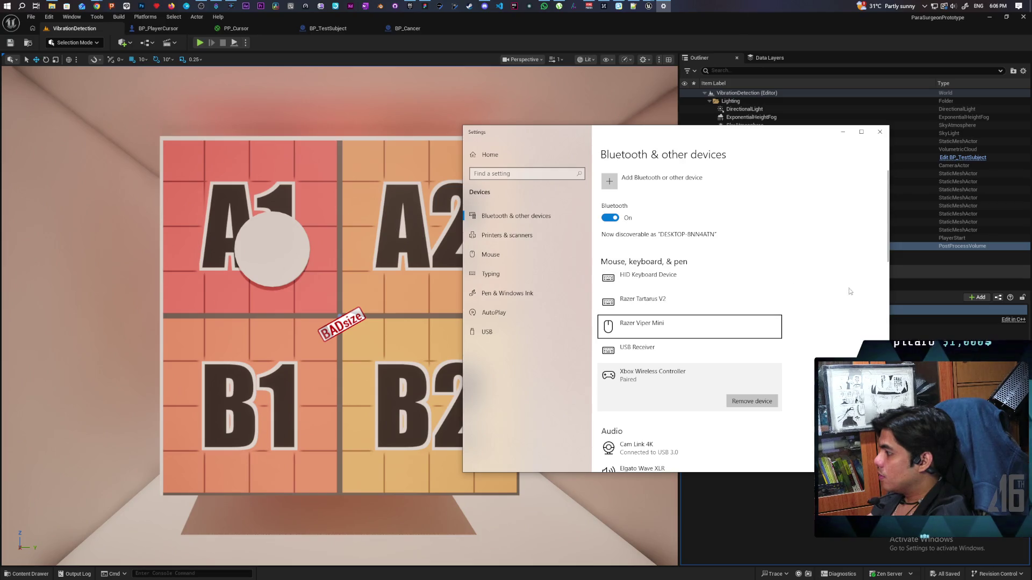
Step: Connect the Xbox Wireless Controller and start playing the VibrationDetection level
left_click(656, 389)
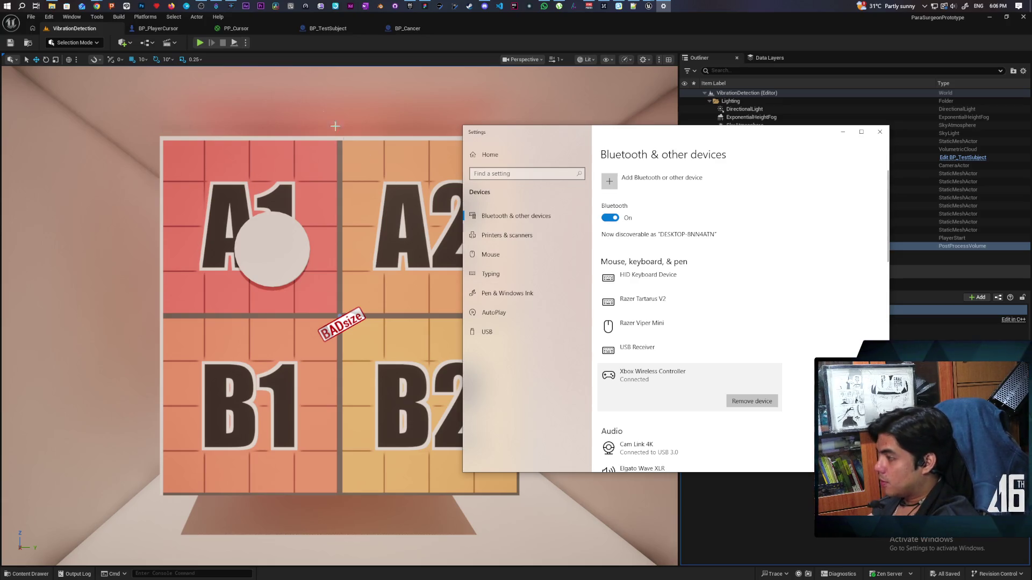
left_click(199, 43)
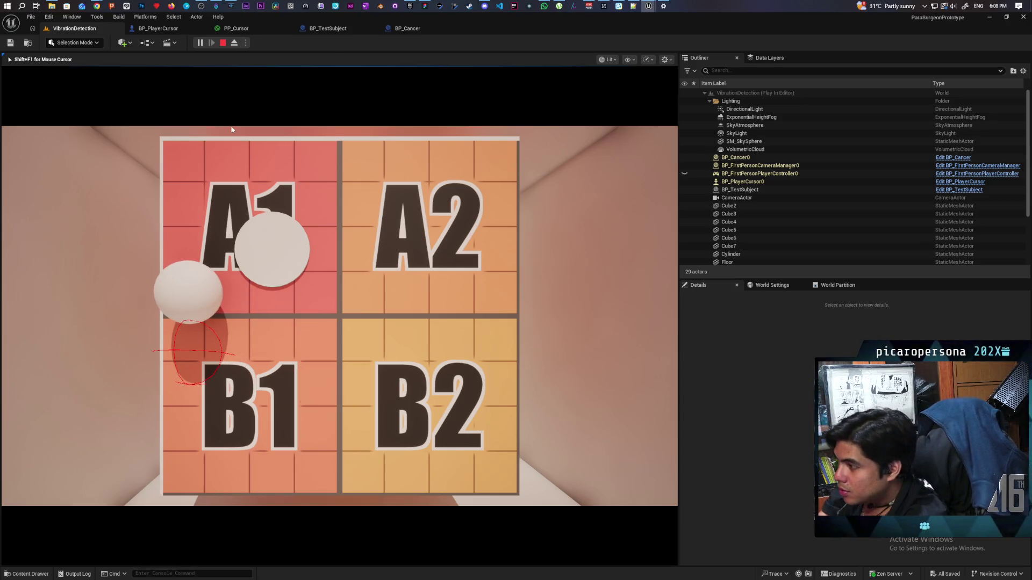
Step: End the controller play-test and switch to the BP_Cancer blueprint
key("Escape")
left_click(409, 28)
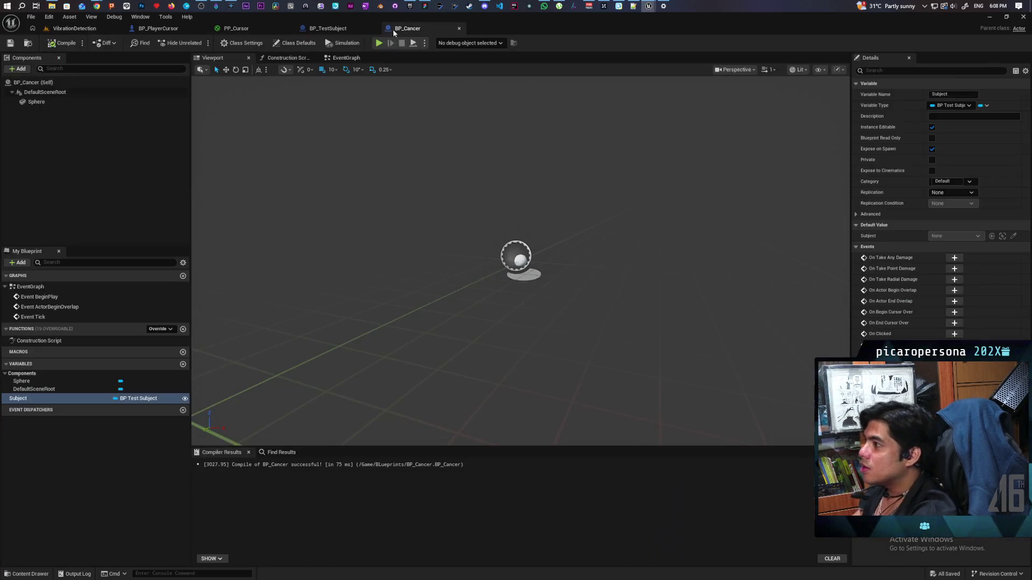
Step: In BP_PlayerCursor's 3D preview, select the radius-8.0 Sphere component and orbit around it
left_click(160, 28)
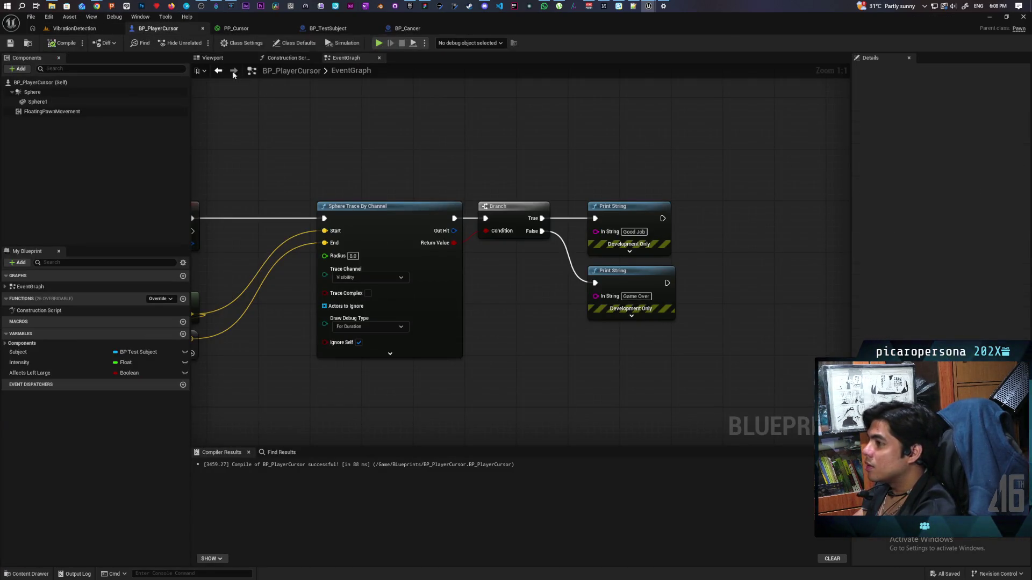
left_click(214, 57)
left_click(43, 93)
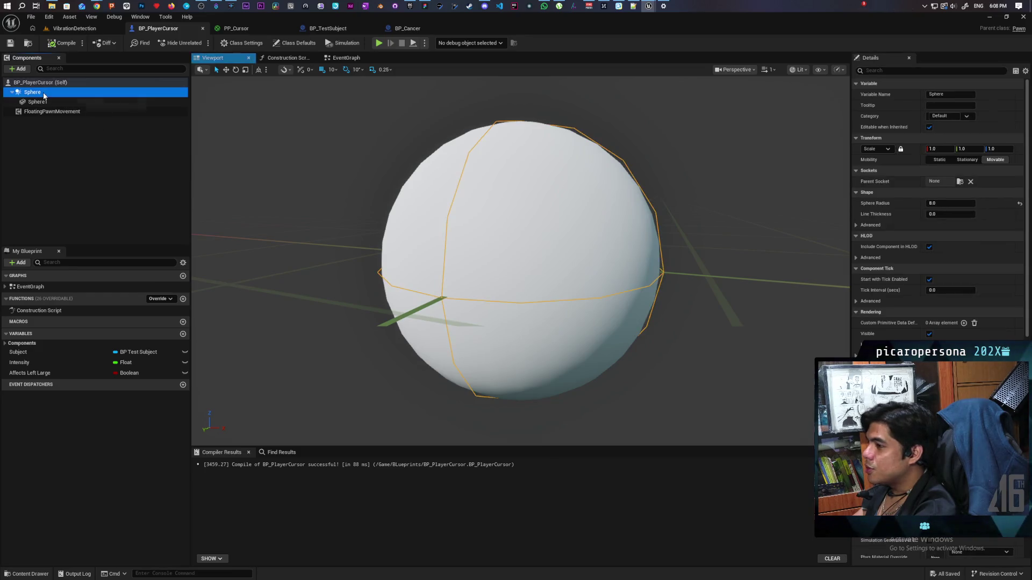
scroll(520, 261, "down", 5)
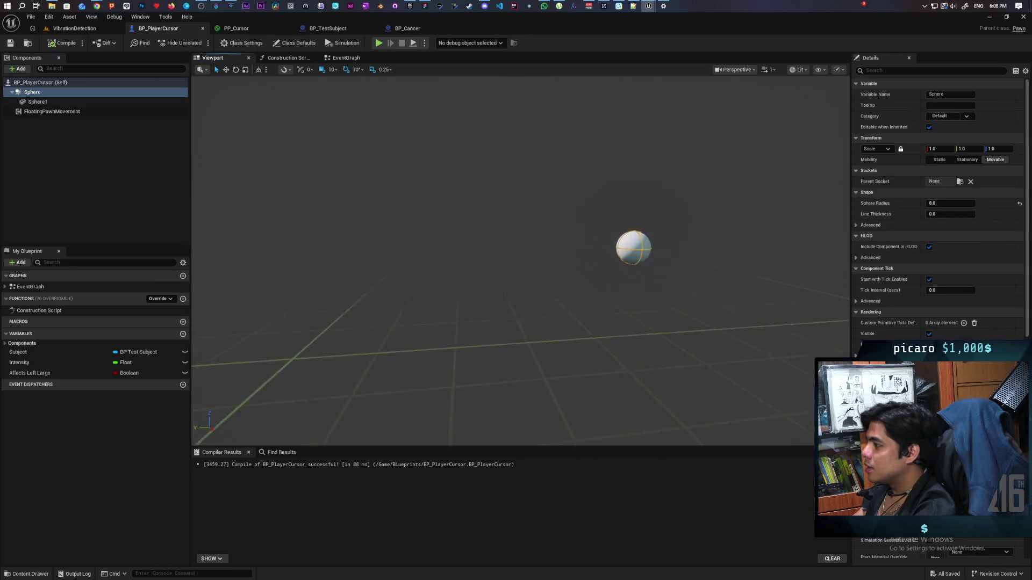
mouse_move(520, 261)
left_mouse_down()
mouse_move(508, 253)
mouse_move(532, 257)
left_mouse_up()
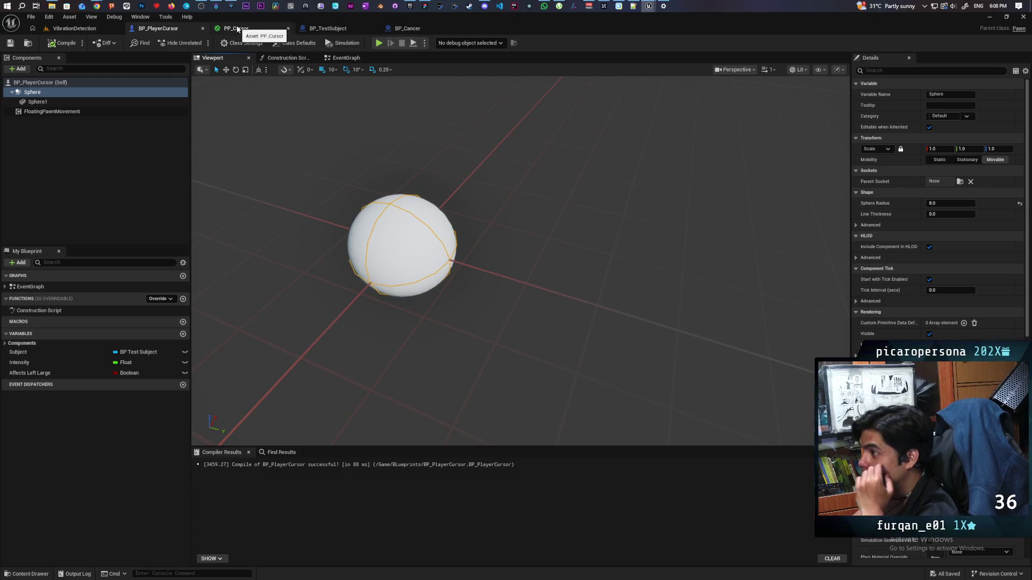
Step: In BP_PlayerCursor's EventGraph, reposition the Get Actor Location and vector offset nodes
left_click(347, 57)
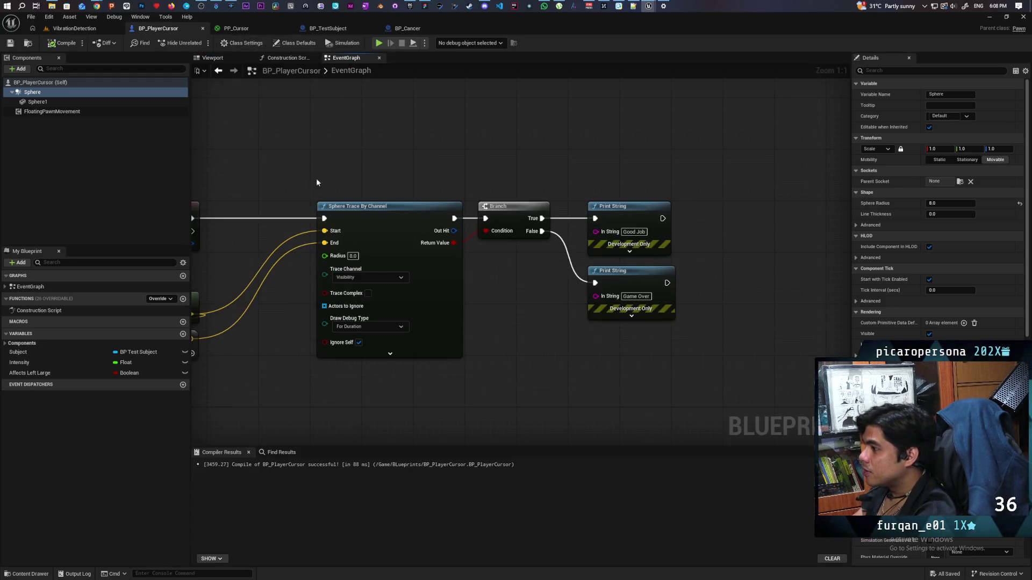
mouse_move(451, 273)
left_mouse_down()
mouse_move(407, 236)
mouse_move(385, 235)
mouse_move(404, 255)
mouse_move(344, 263)
left_mouse_up()
left_click_drag(435, 310, 506, 335)
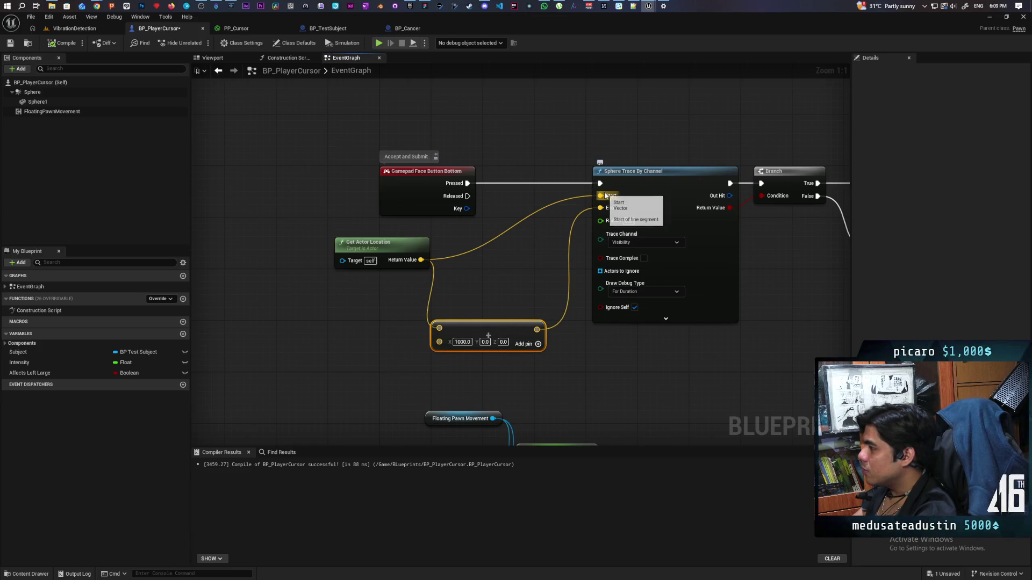
left_click_drag(331, 283, 456, 248)
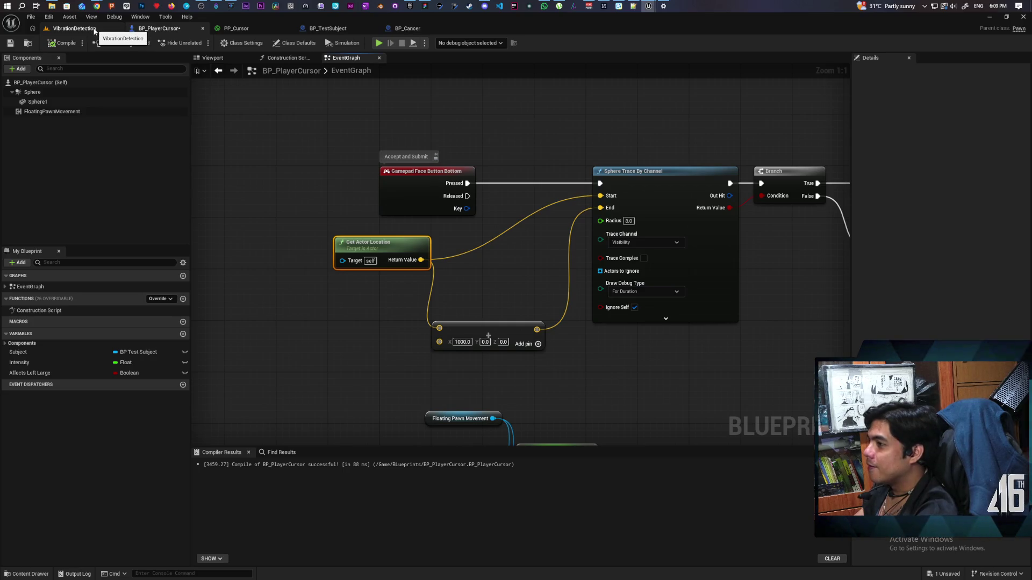
Step: Inspect the cursor's Sphere1 mesh component details, then play the VibrationDetection level
left_click(212, 57)
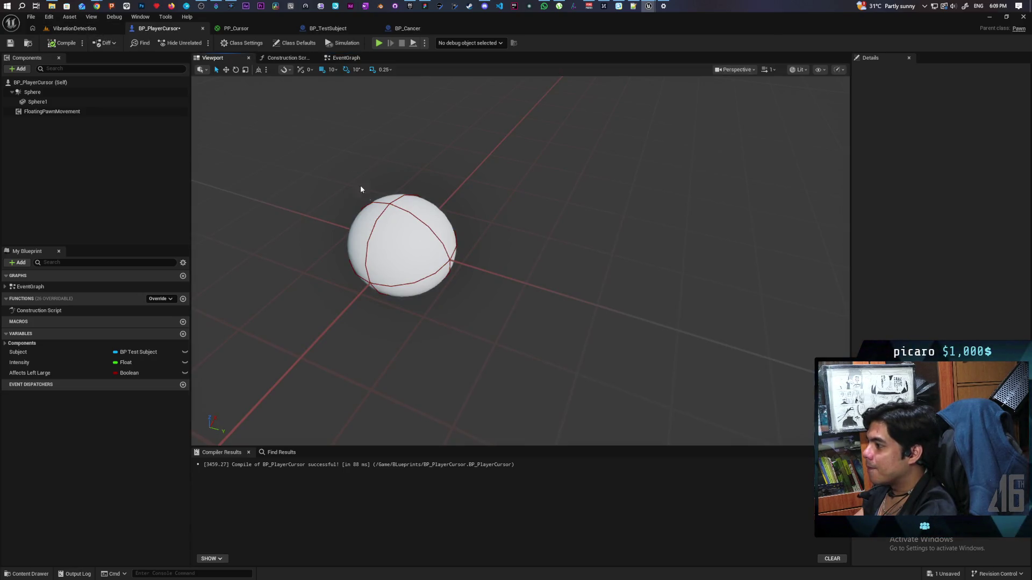
left_click(38, 102)
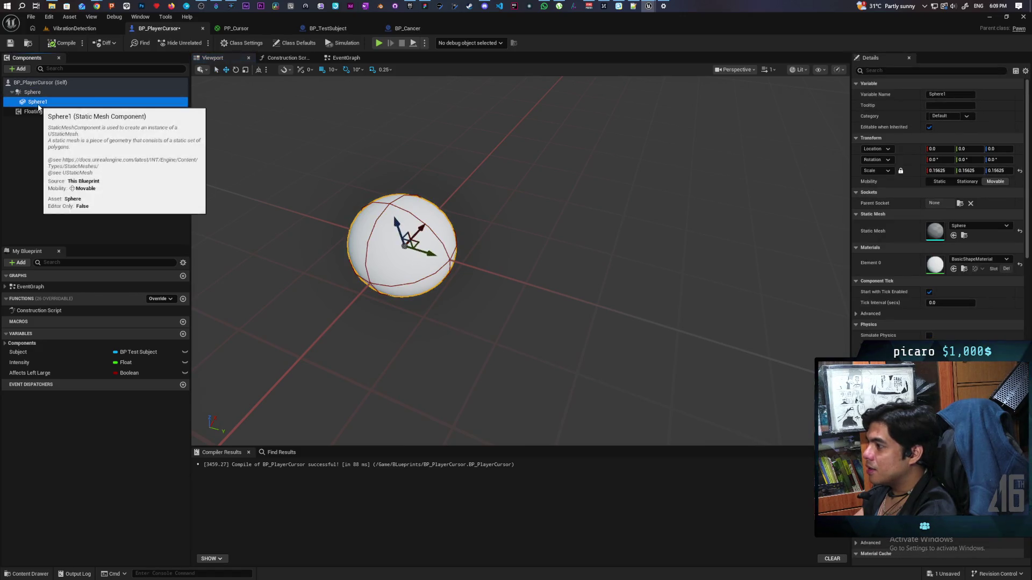
left_click(37, 92)
left_click(37, 102)
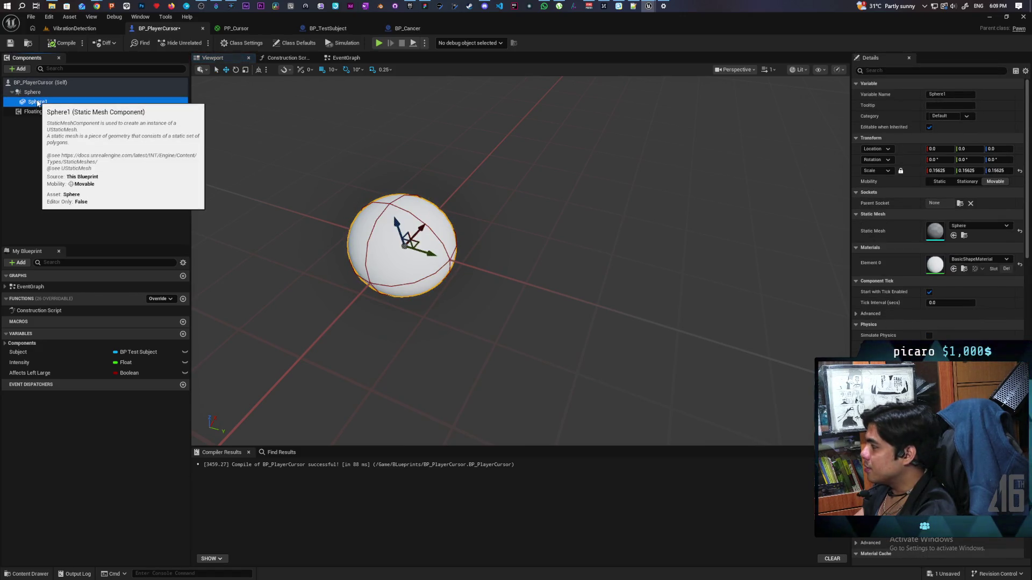
left_click(36, 92)
left_click(38, 102)
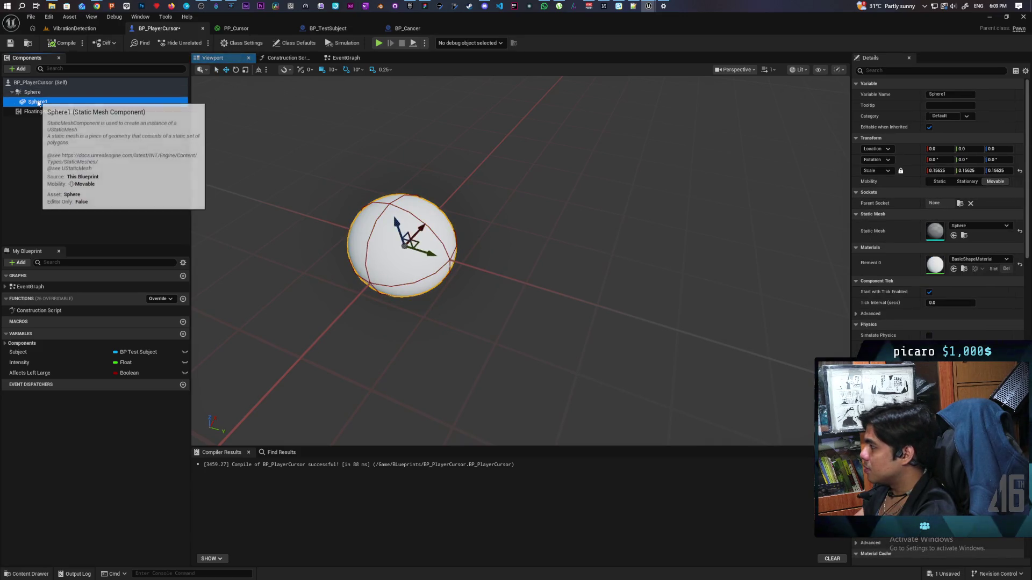
left_click(76, 28)
left_click(199, 42)
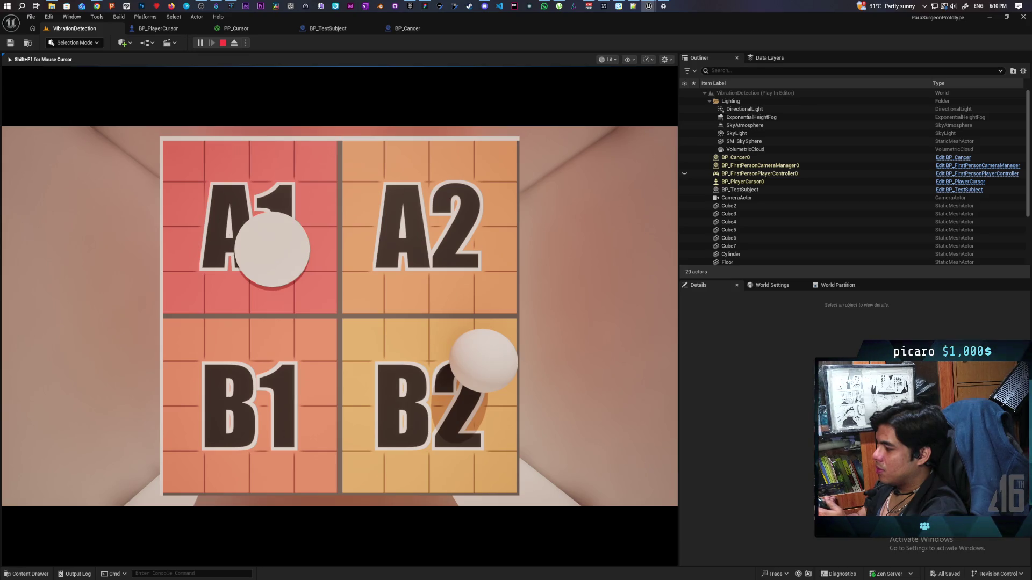
Step: End the grid cursor play-test and return to the level editor
key("Escape")
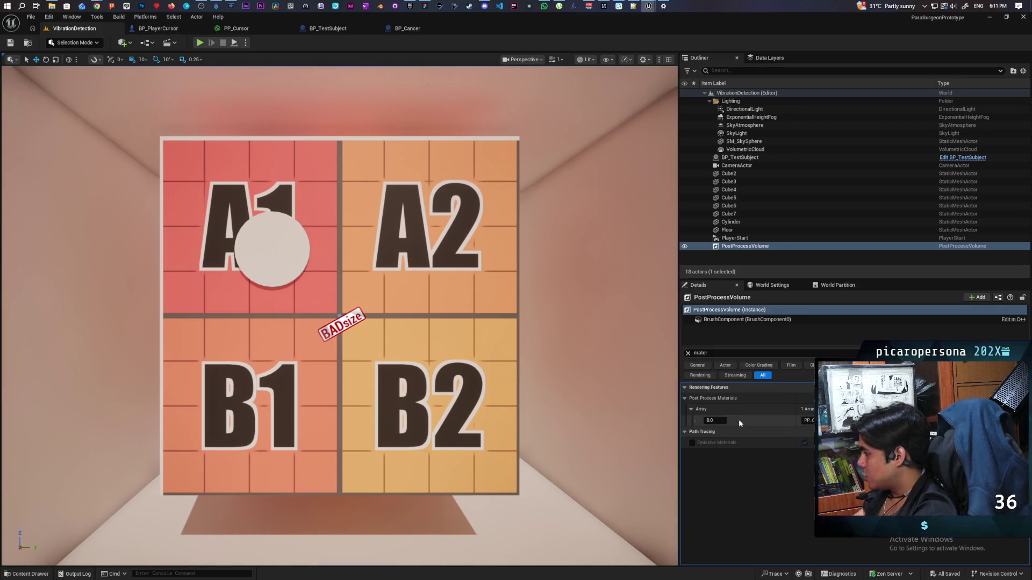
type("1")
Step: Set the post process material weight to 1.0 and play the level again with Alt+P
left_click(710, 420)
left_click(727, 495)
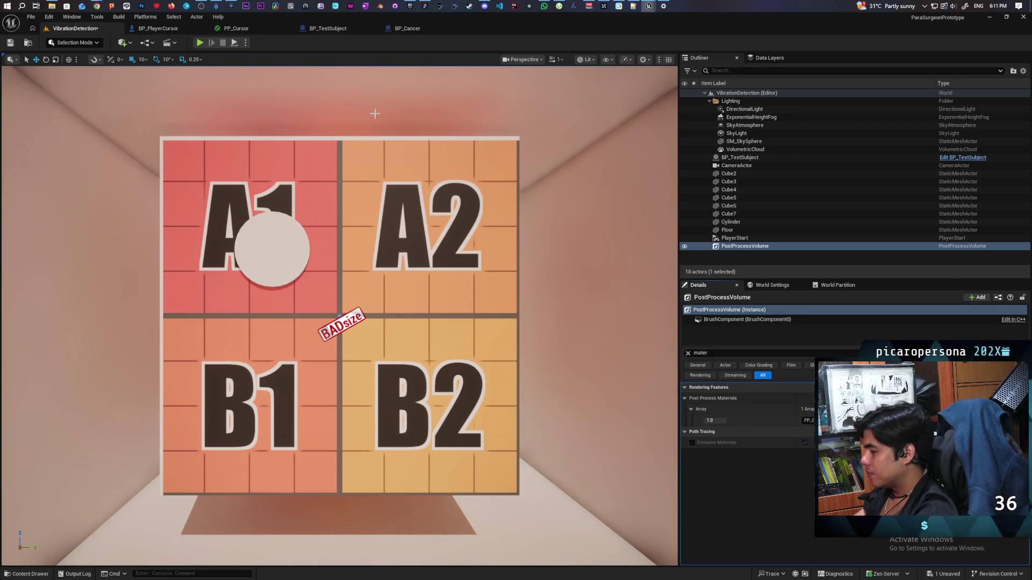
key("alt+p")
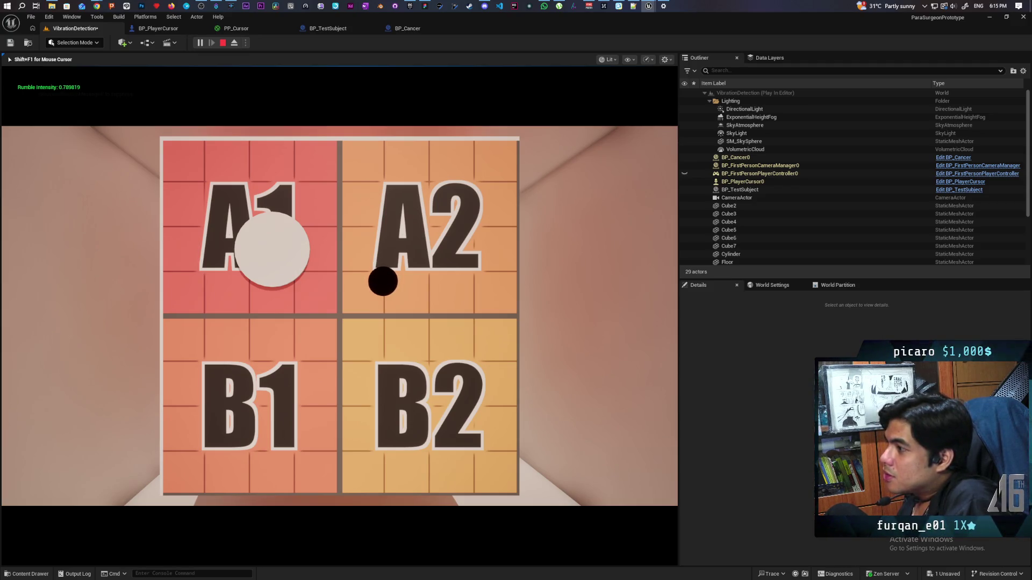
Step: Stop the game, orbit the view toward the board, and start a fresh play session
key("Escape")
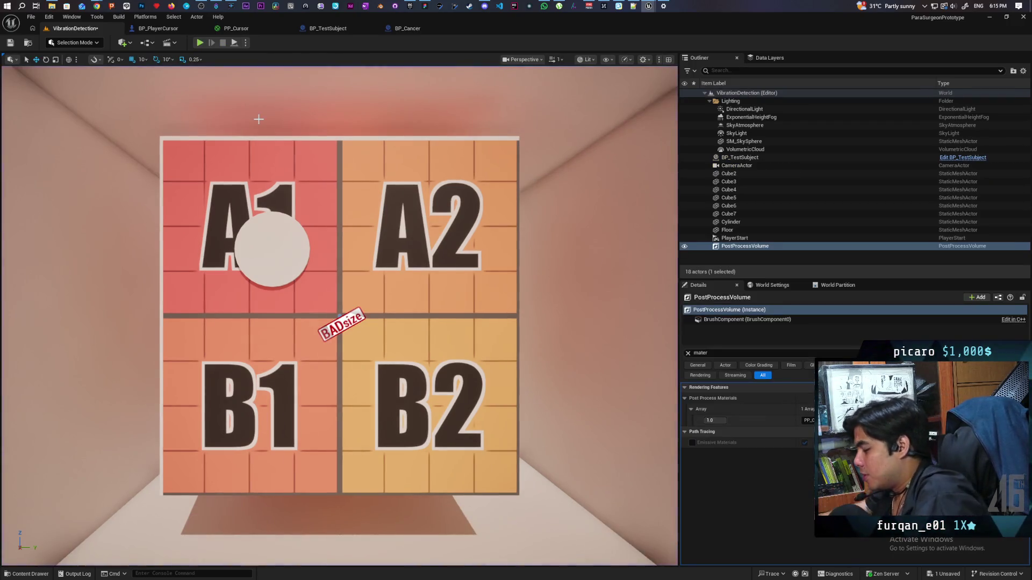
mouse_move(339, 317)
left_mouse_down()
mouse_move(306, 322)
mouse_move(403, 317)
mouse_move(323, 317)
left_mouse_up()
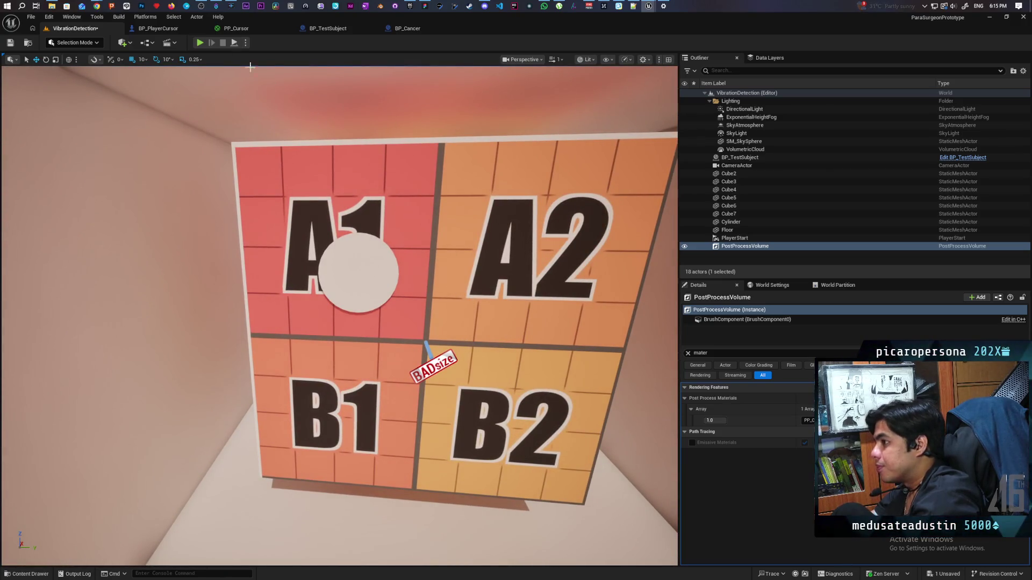
left_click(198, 42)
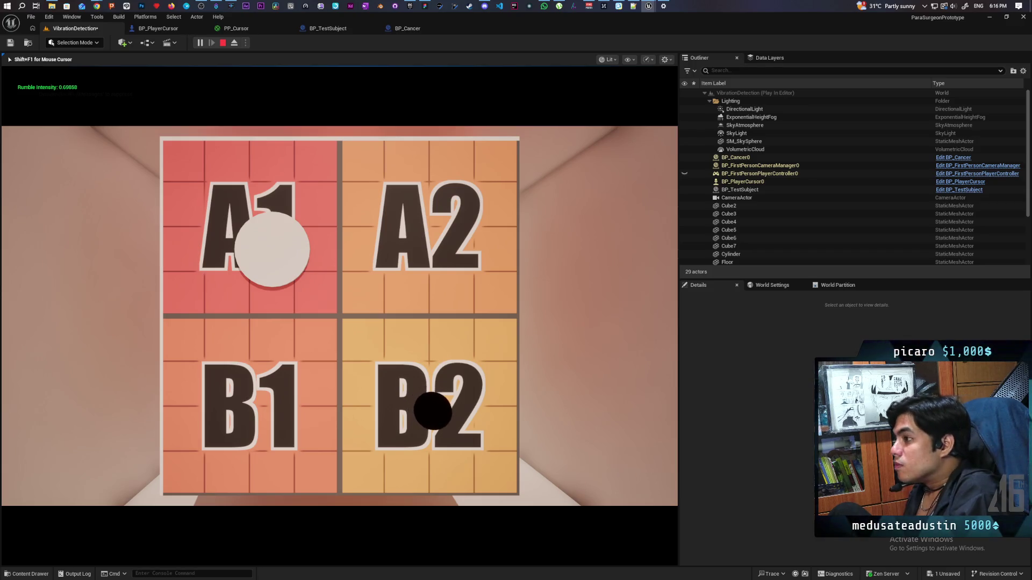
Step: Select the B2 square to trigger Game Over, then end the play session
left_click(435, 410)
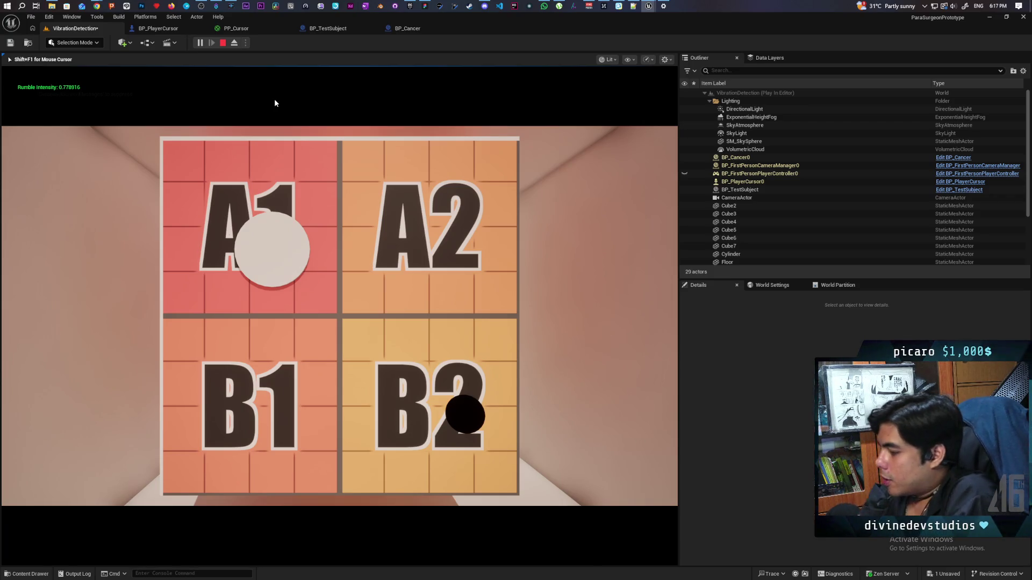
key("Escape")
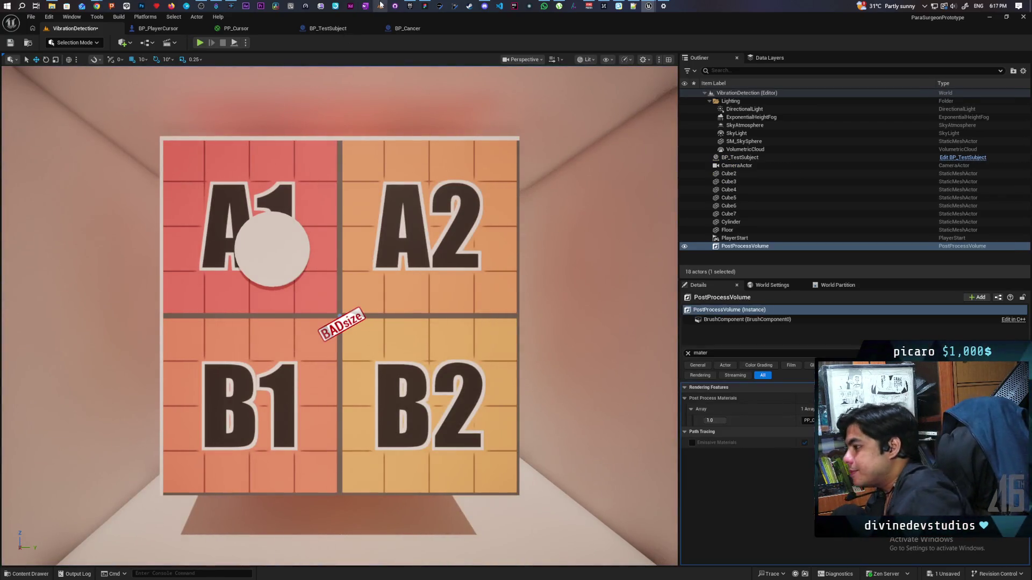
Step: Make BP_Cancer's Sphere render custom depth with stencil value 1, compile, and play VibrationDetection
left_click(401, 29)
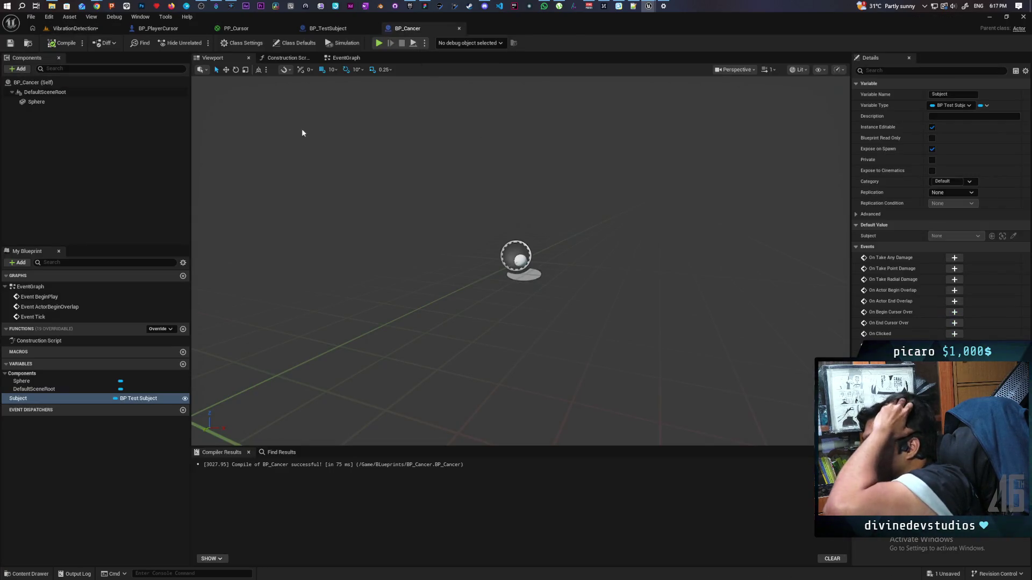
left_click(52, 103)
left_click(882, 70)
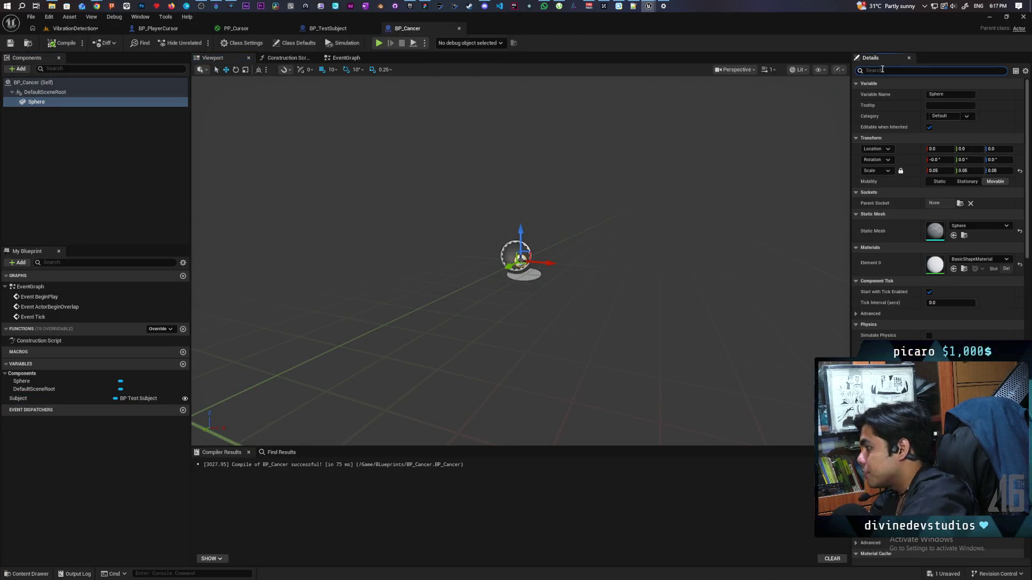
type("customdep")
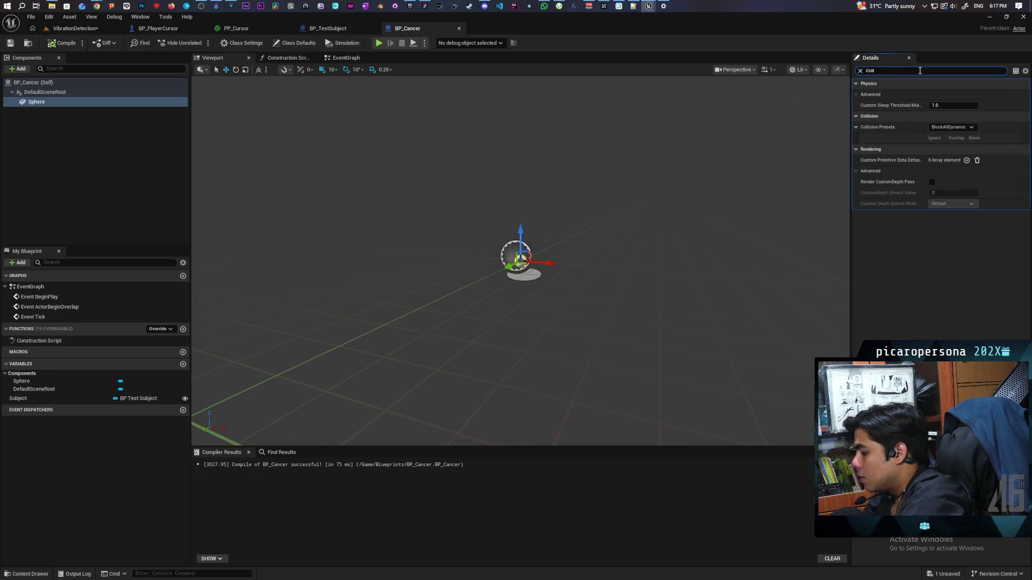
type("tom dept")
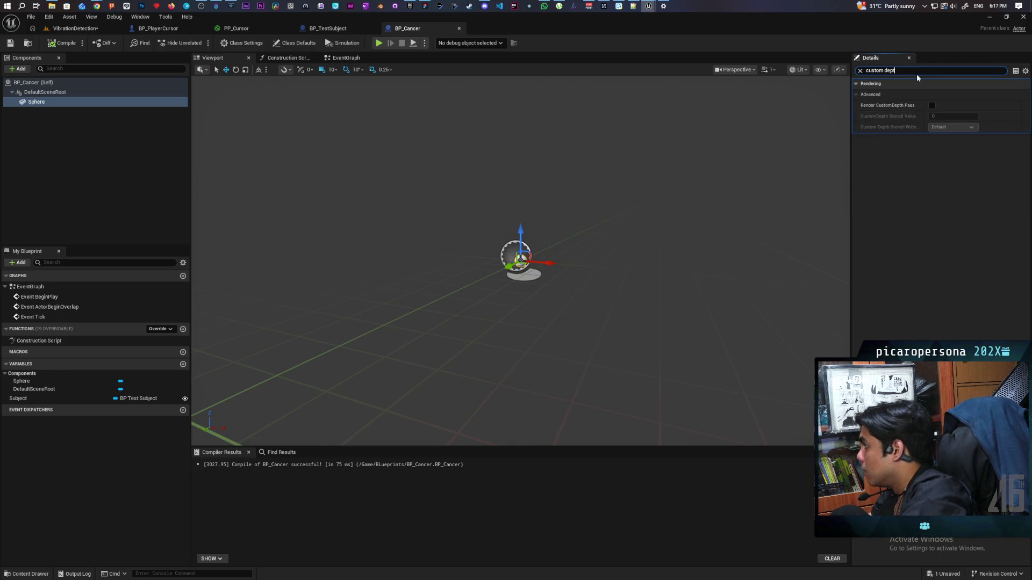
left_click(933, 107)
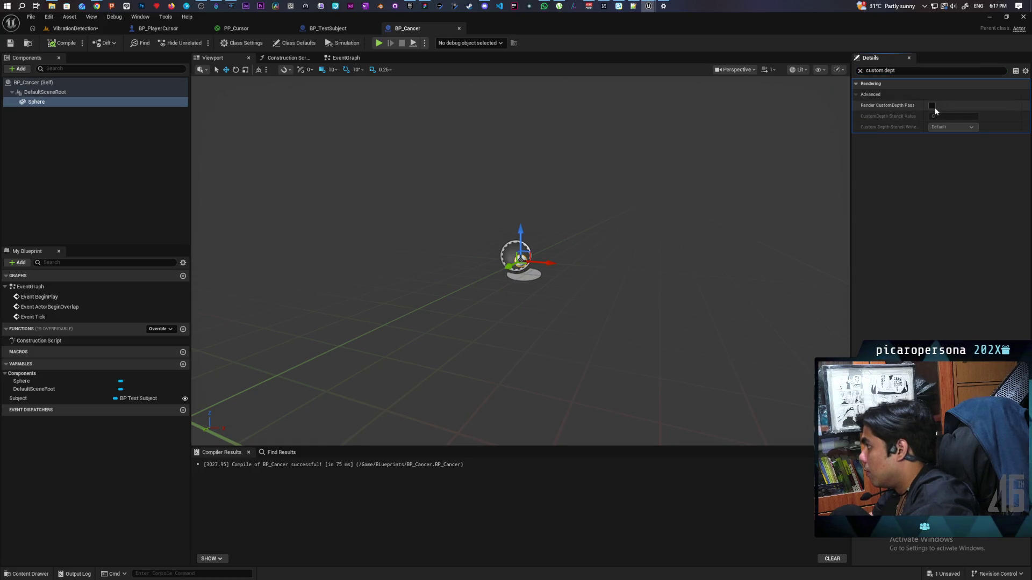
left_click(932, 106)
left_click(951, 116)
type("1")
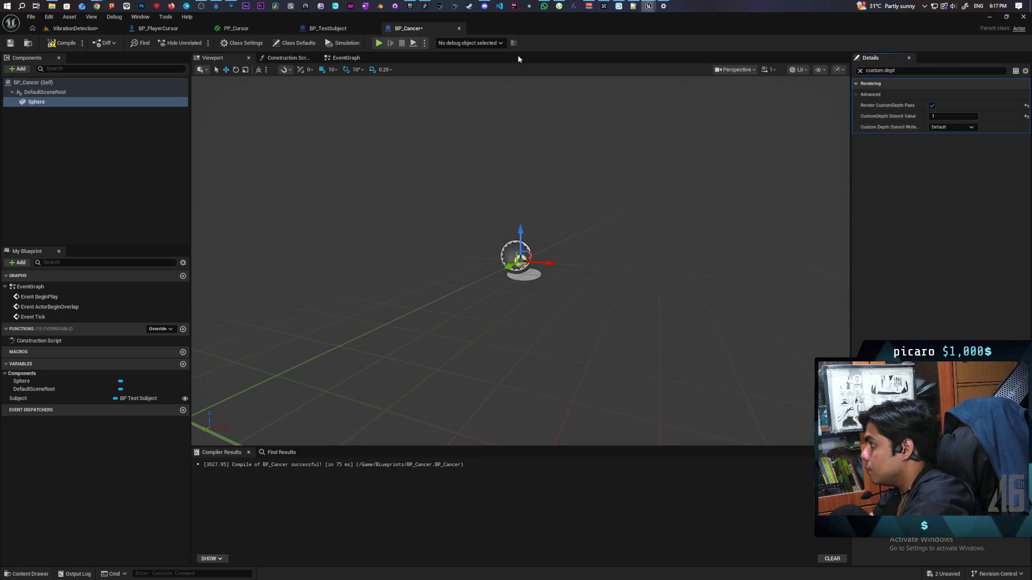
left_click(62, 43)
left_click(75, 28)
left_click(201, 43)
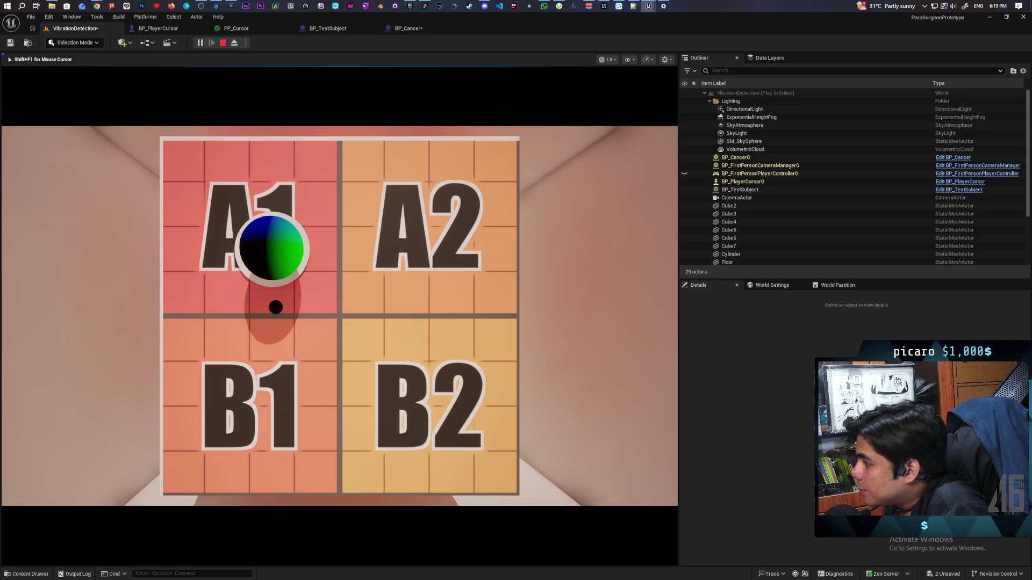
Step: Trigger the cursor check in play to get Game Over, stop, and open BP_PlayerCursor
left_click(275, 307)
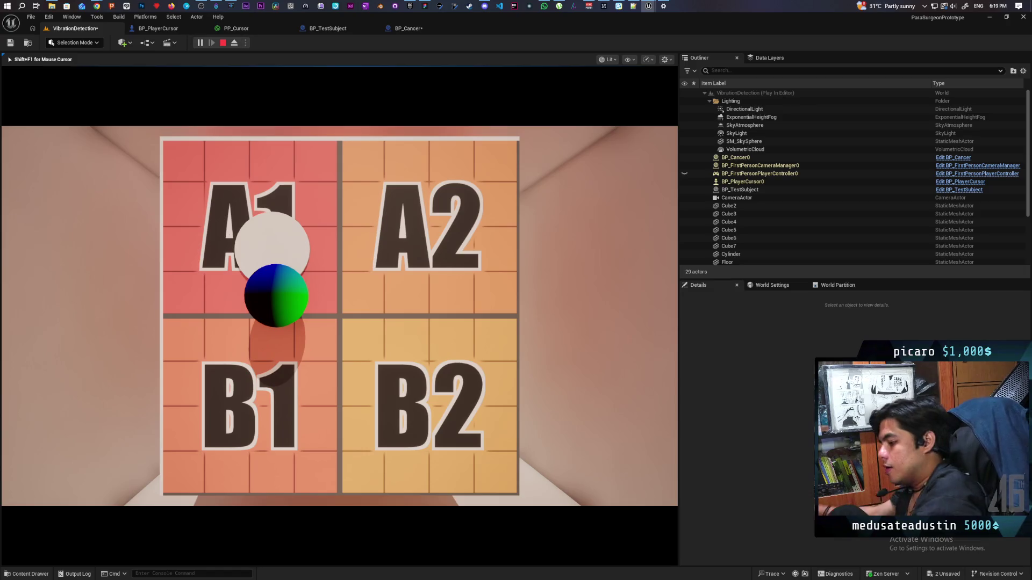
key("Escape")
left_click(182, 25)
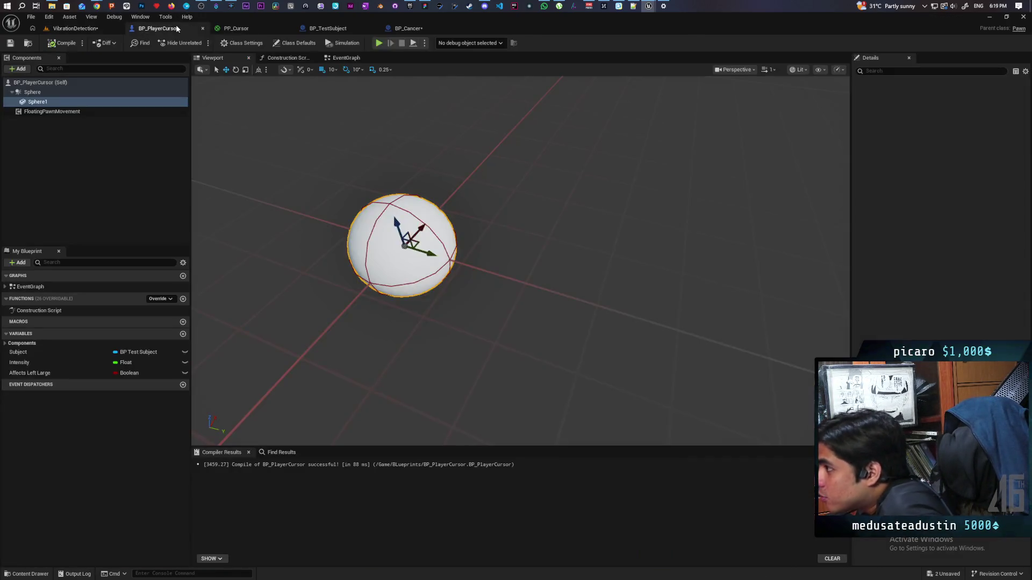
Step: Set the Sphere Trace By Channel's Draw Debug Type to None in BP_PlayerCursor's EventGraph
left_click(346, 58)
mouse_move(655, 355)
left_mouse_down()
mouse_move(472, 356)
mouse_move(499, 353)
left_mouse_up()
left_click(471, 297)
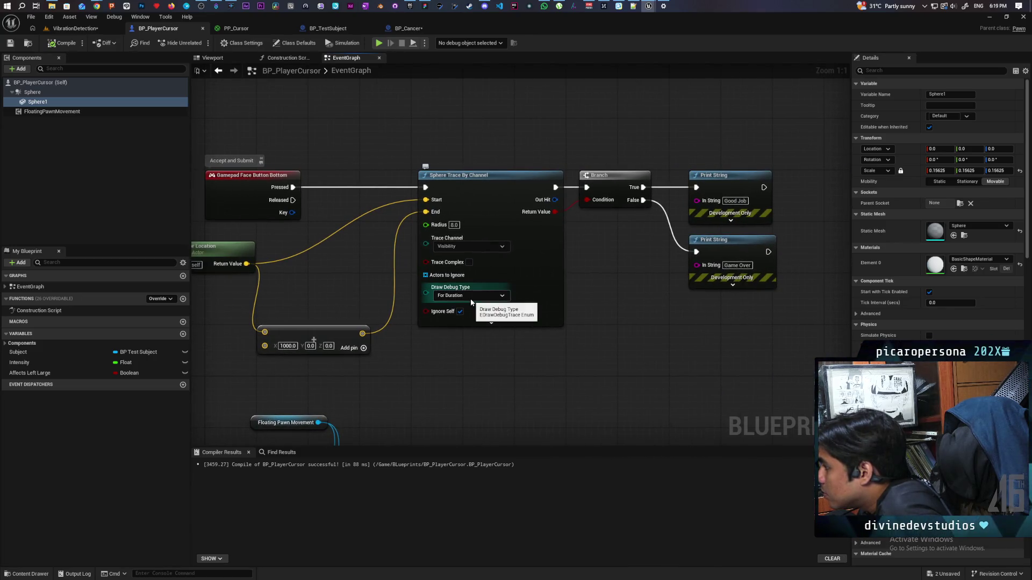
left_click(473, 304)
left_click_drag(484, 347, 553, 348)
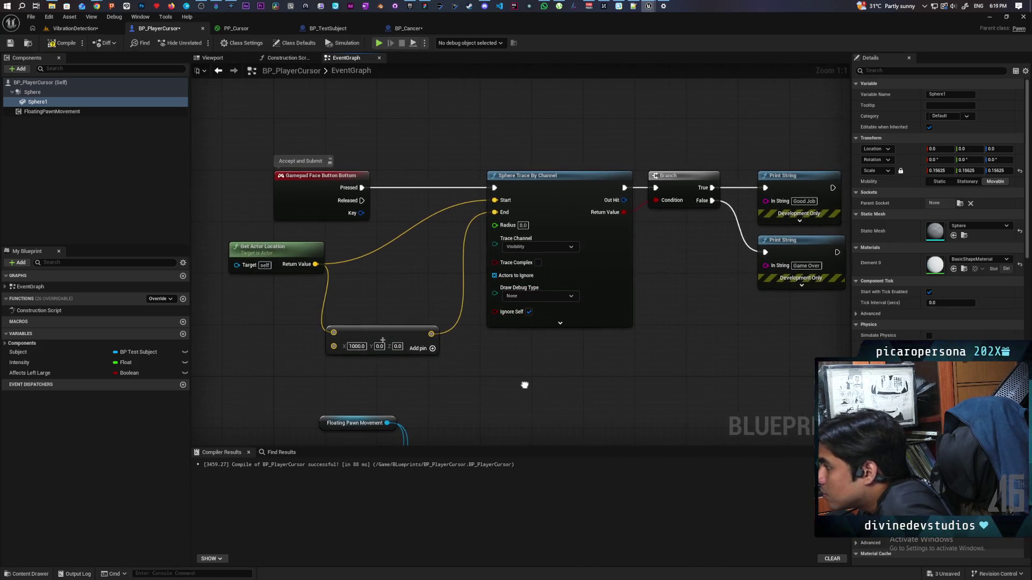
left_click(527, 406)
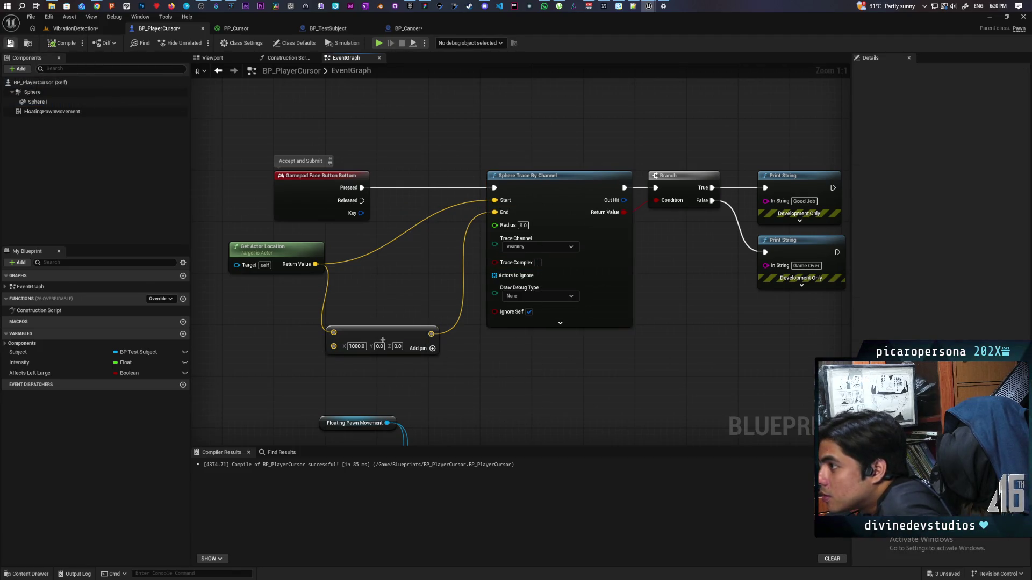
left_click_drag(280, 114, 365, 111)
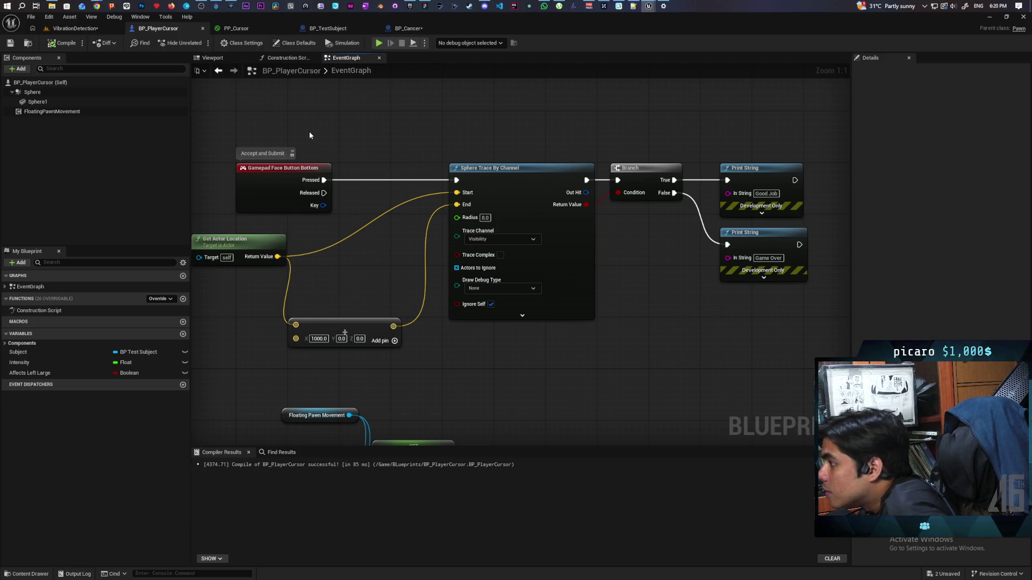
scroll(371, 141, "down", 5)
scroll(371, 140, "up", 3)
left_click_drag(370, 138, 352, 221)
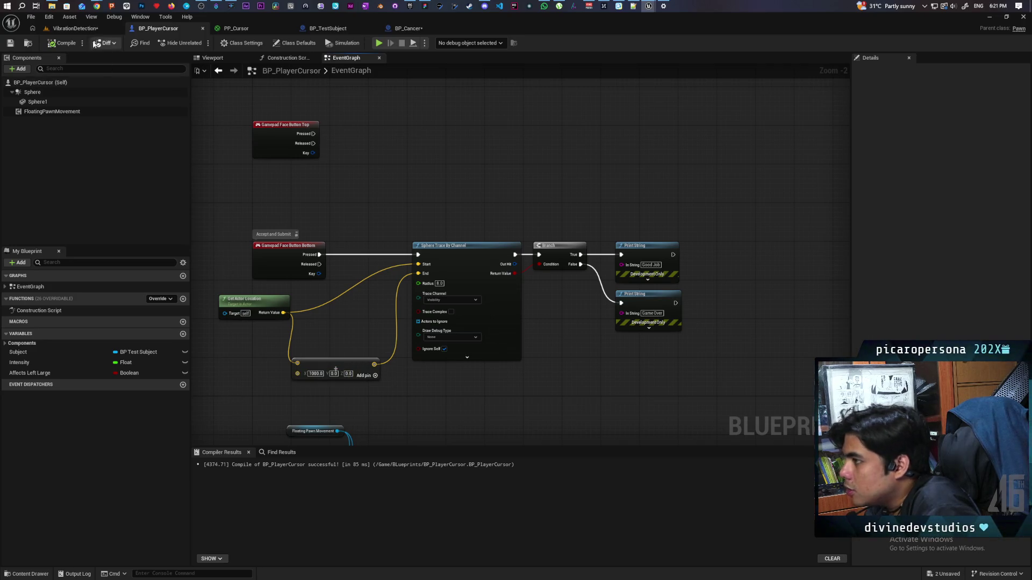
Step: Play the VibrationDetection level without debug spheres, stop it, and go to BP_Cancer
left_click(81, 30)
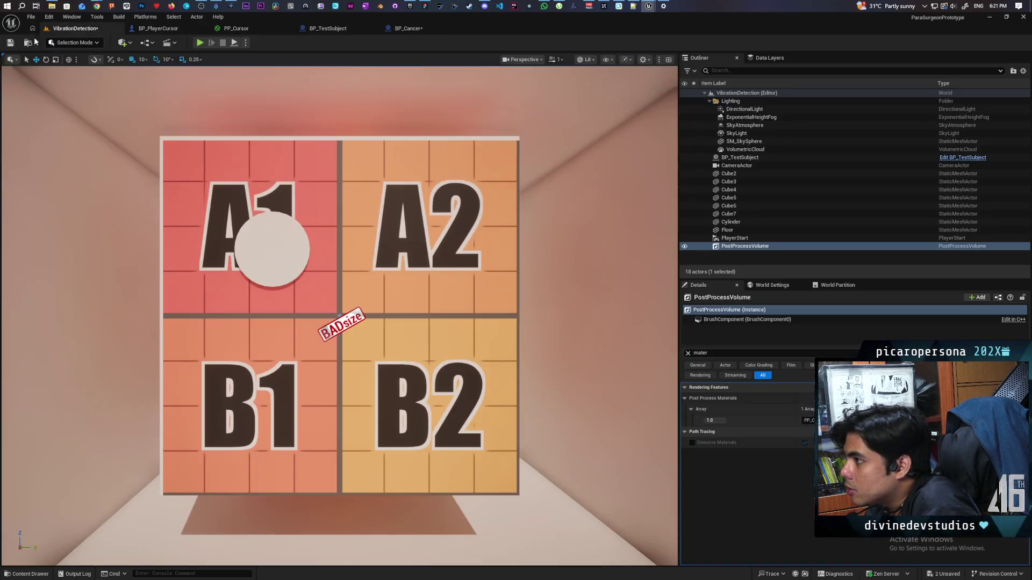
left_click(201, 43)
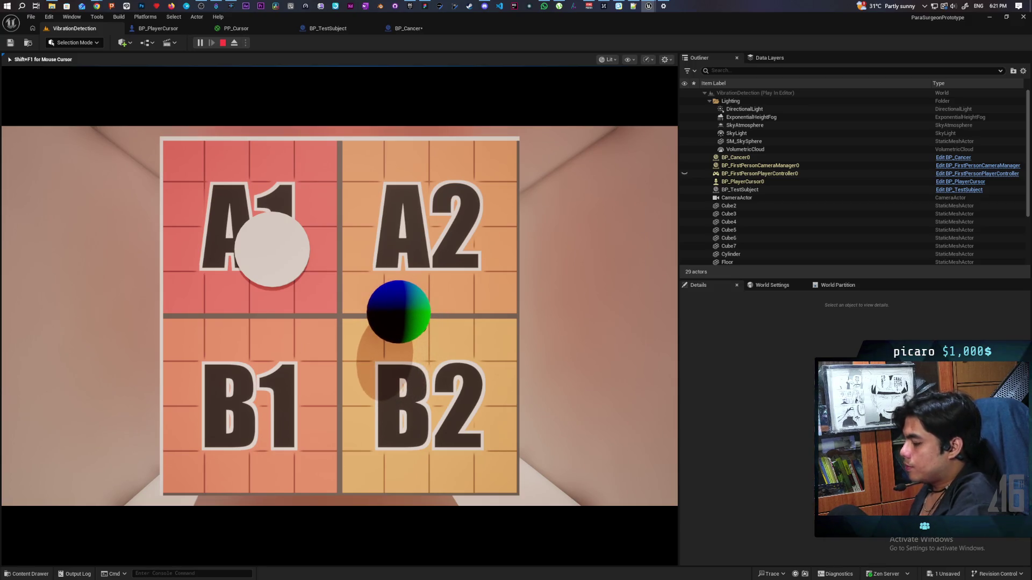
key("Escape")
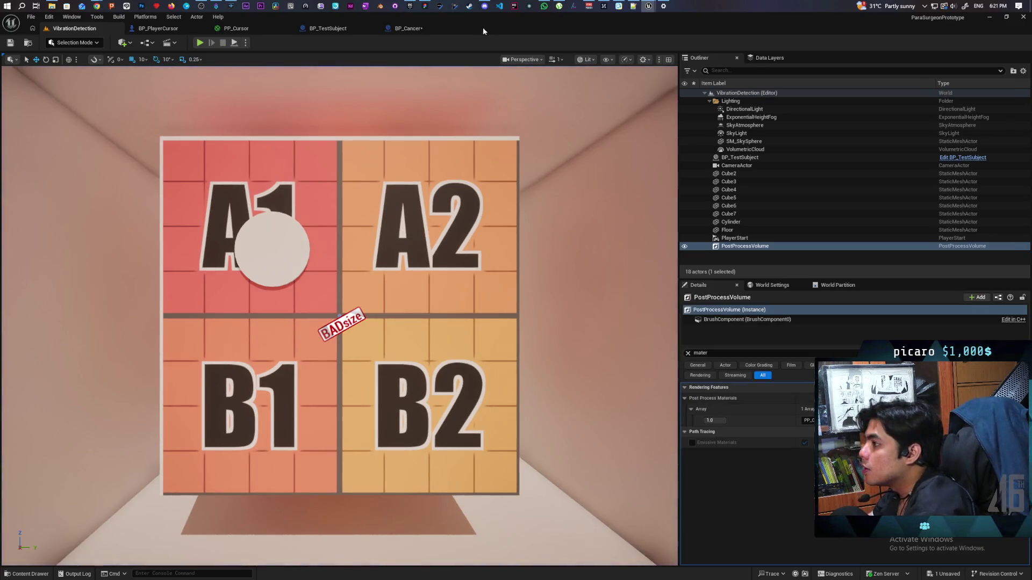
left_click(414, 28)
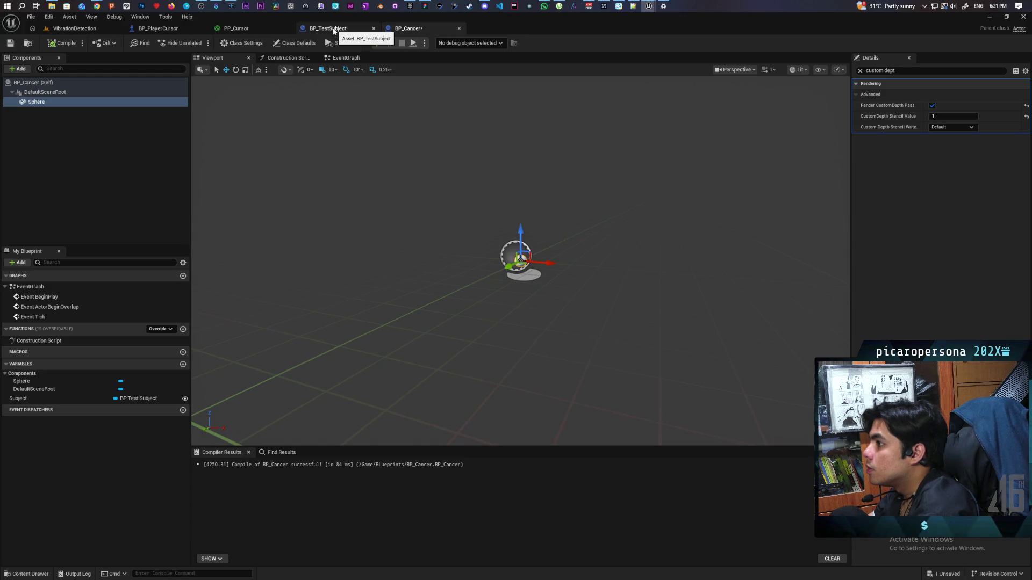
Step: Save BP_Cancer and add a custom event named DestroyCancer to its EventGraph
left_click(14, 46)
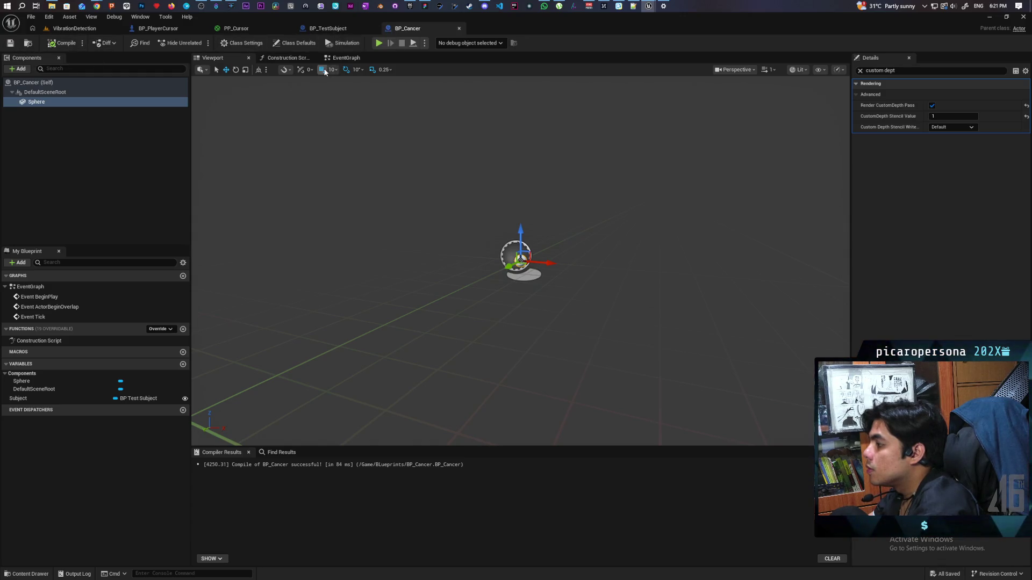
left_click(355, 58)
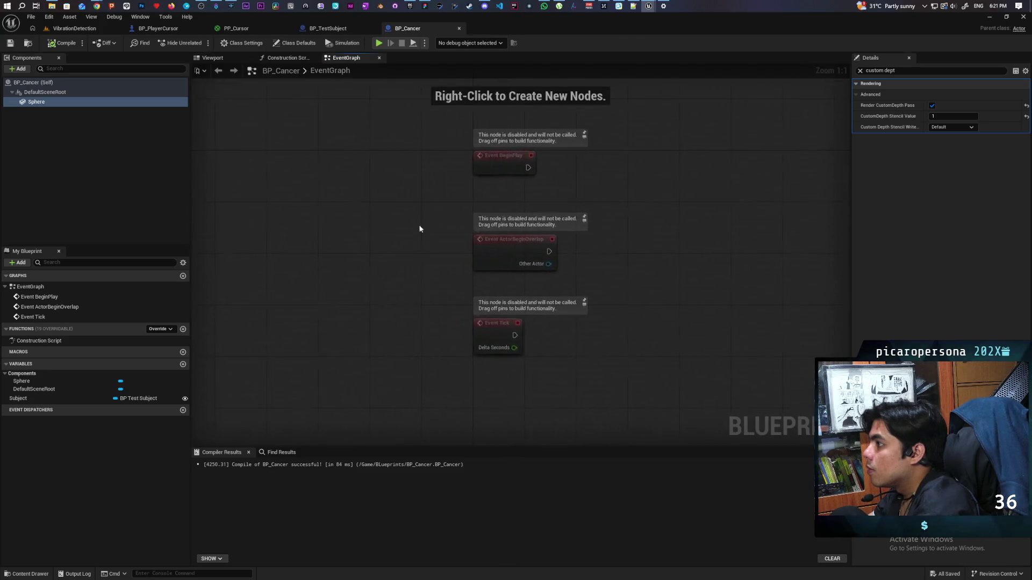
left_click(429, 340)
type("De")
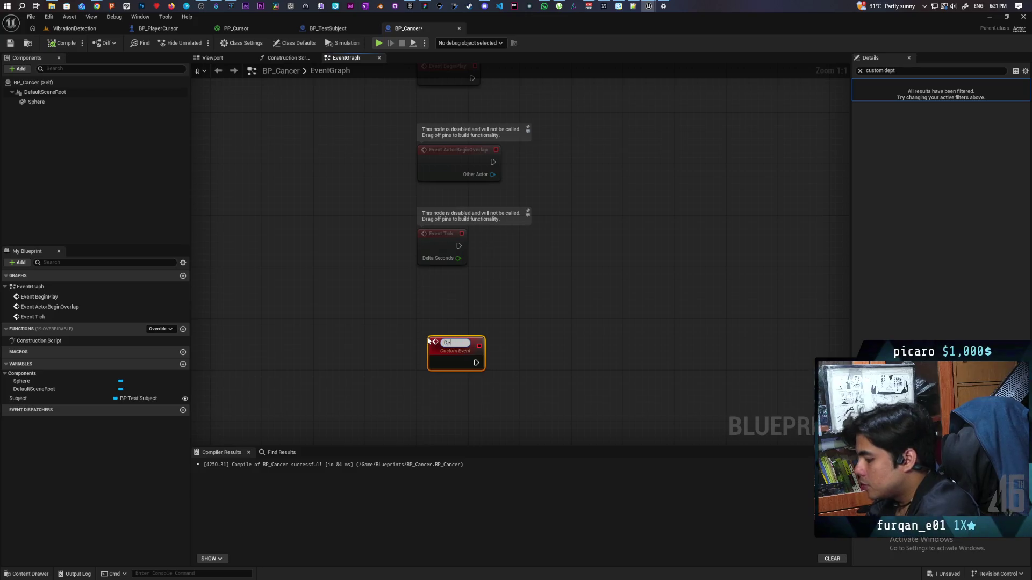
type("story Cancer")
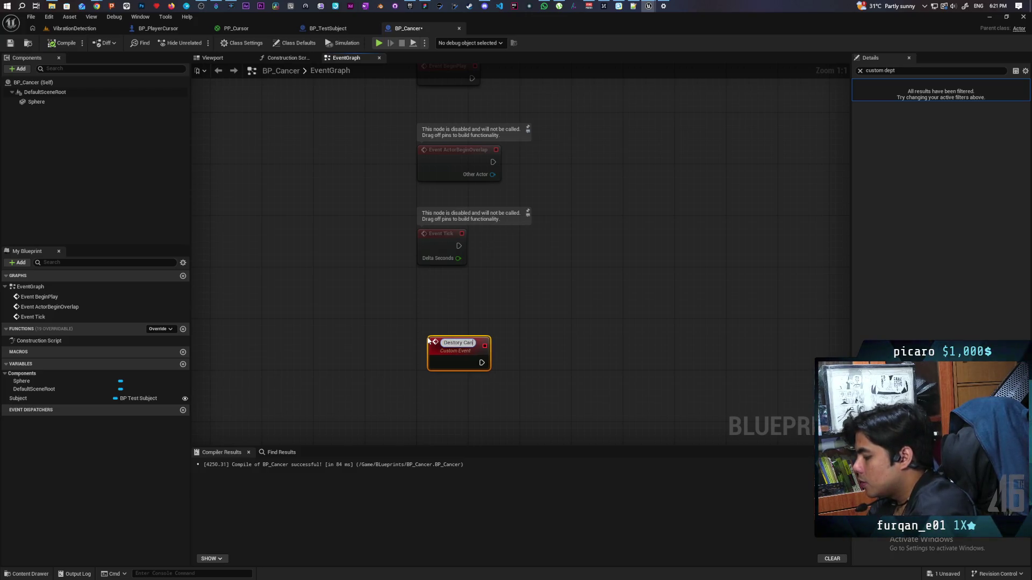
key("Return")
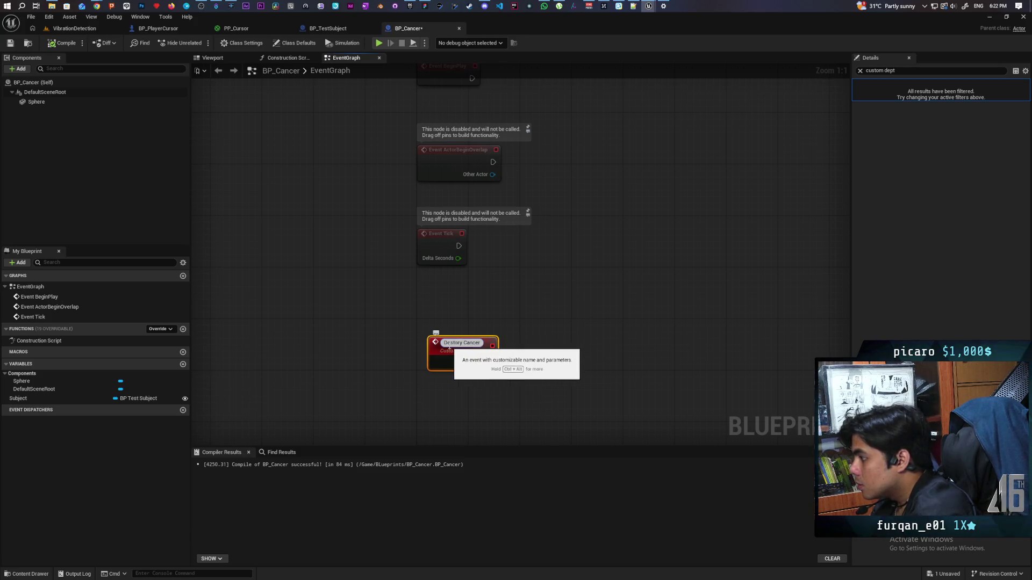
key("BackSpace")
key("BackSpace")
key("BackSpace")
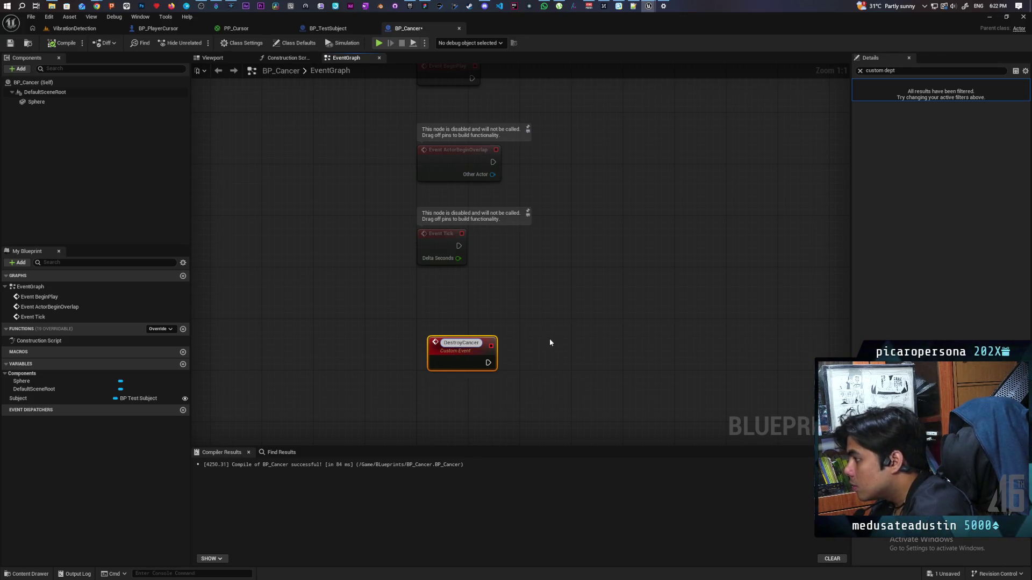
left_click(553, 353)
left_click_drag(554, 353, 524, 351)
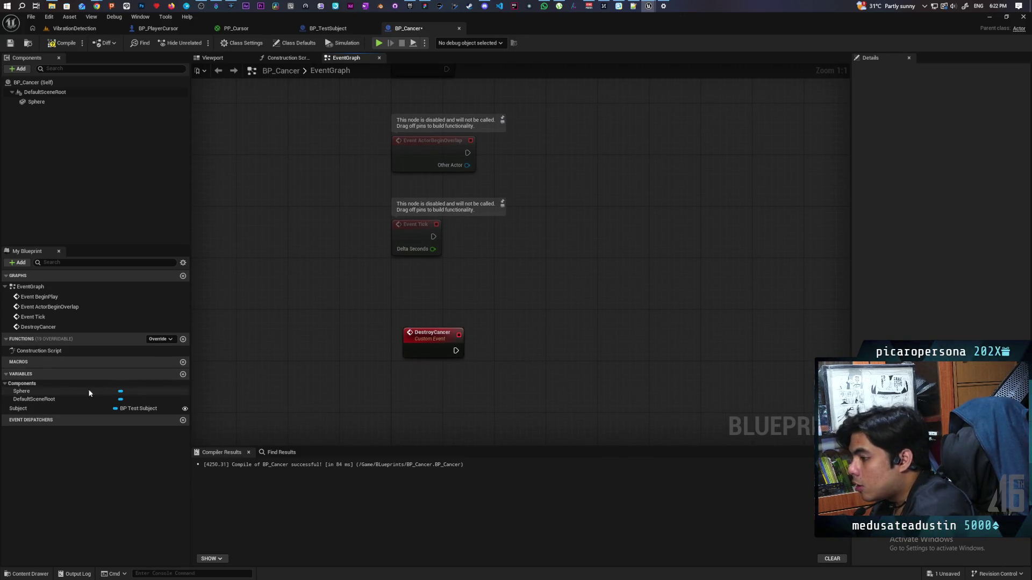
Step: Have DestroyCancer call New Random Location on the Subject variable, then compile
mouse_move(33, 408)
left_mouse_down()
mouse_move(476, 393)
mouse_move(435, 407)
mouse_move(467, 398)
left_mouse_up()
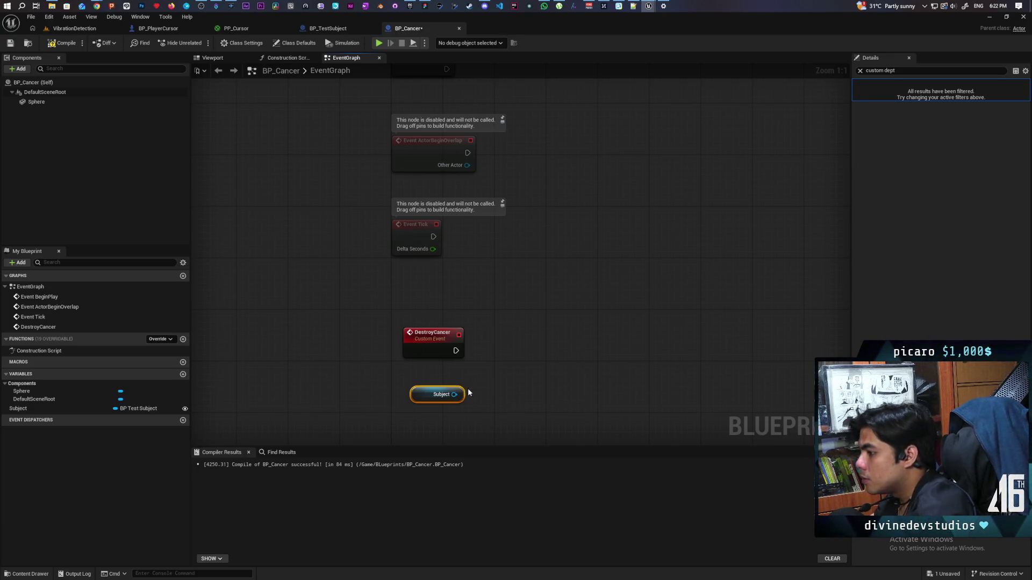
left_click_drag(456, 393, 501, 372)
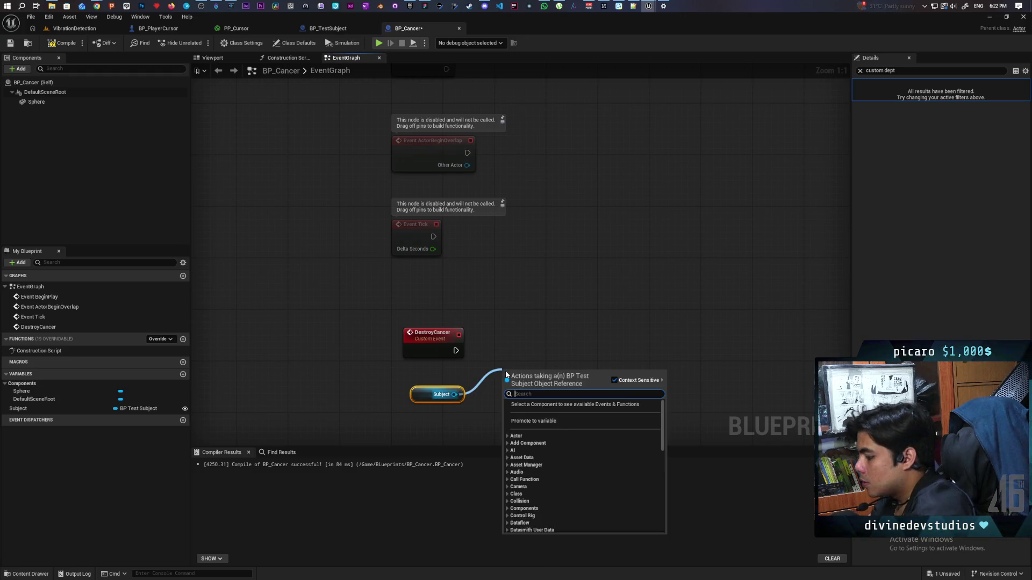
type("random")
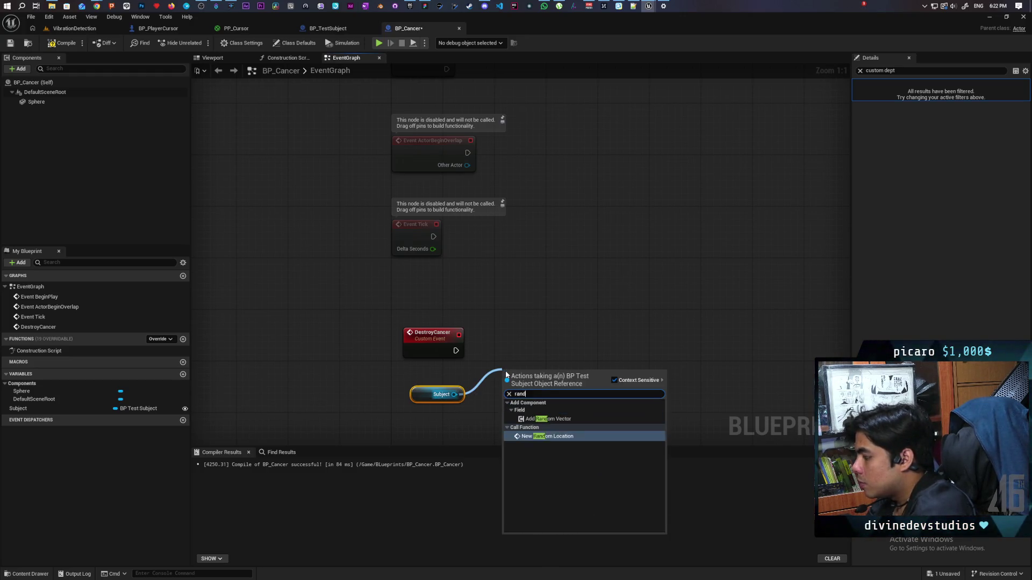
key("Return")
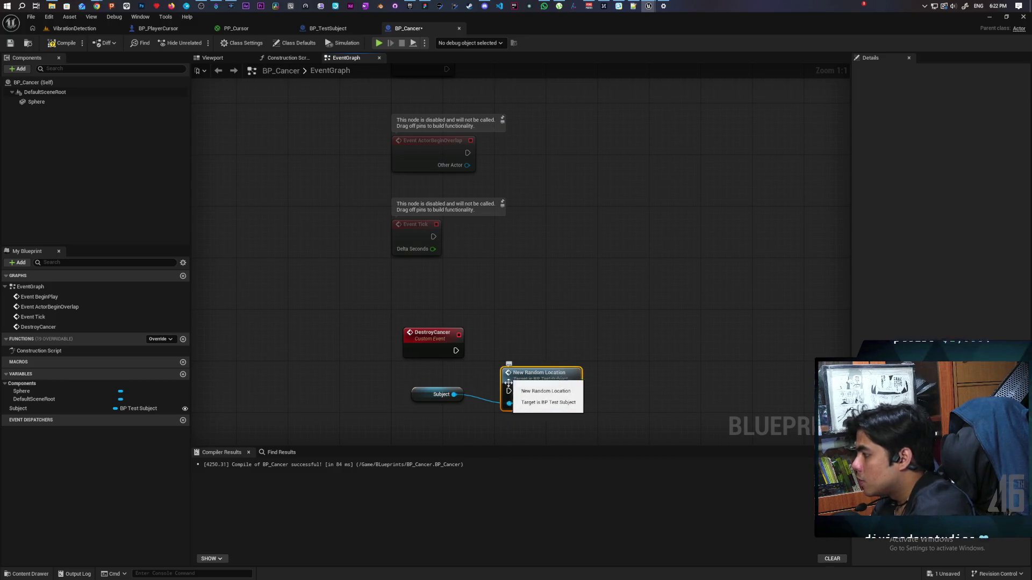
left_click_drag(538, 383, 520, 348)
left_click_drag(455, 350, 502, 354)
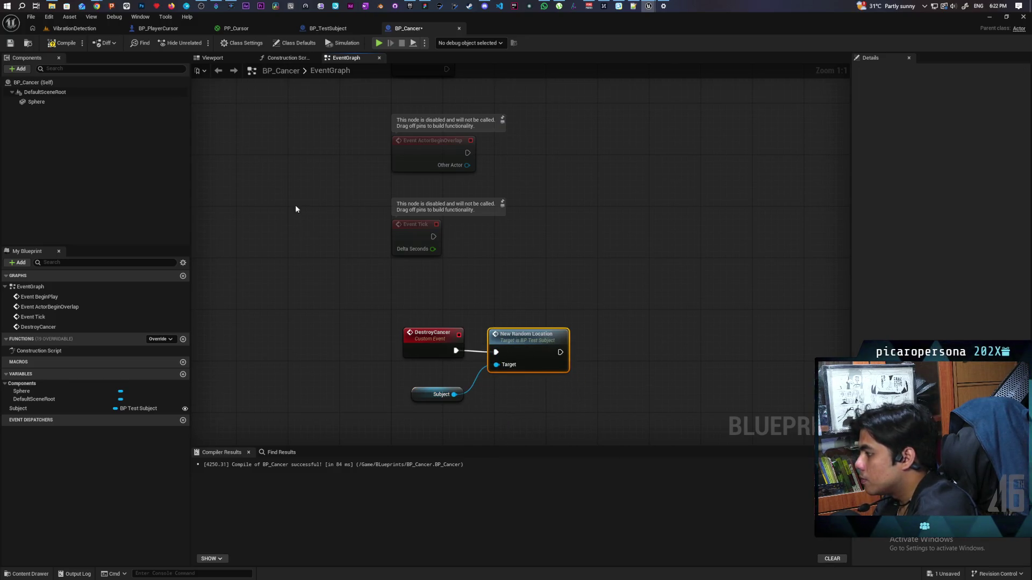
left_click(62, 43)
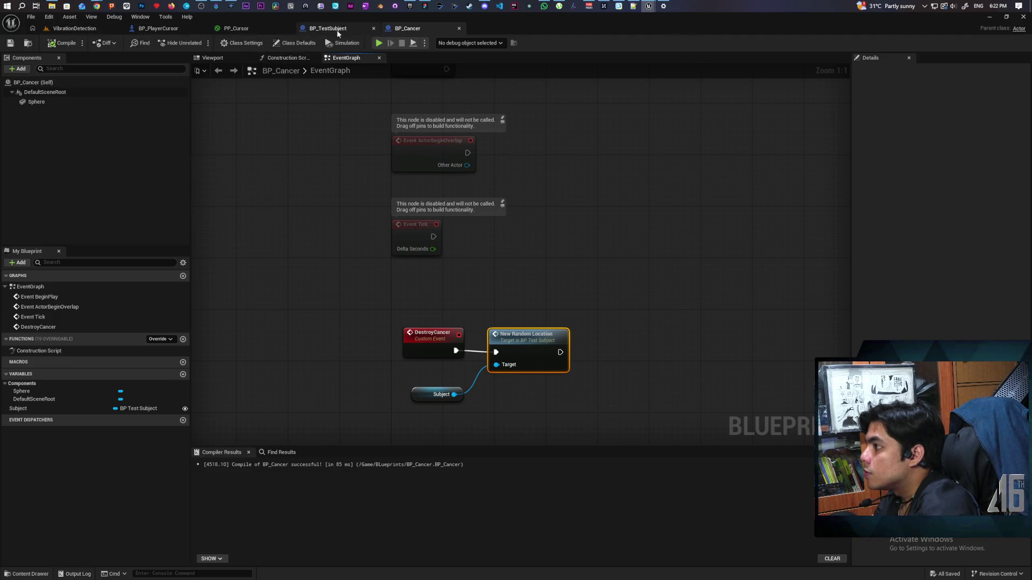
Step: Add an expanded Break Hit Result node from the sphere trace's Out Hit in BP_PlayerCursor
left_click(158, 28)
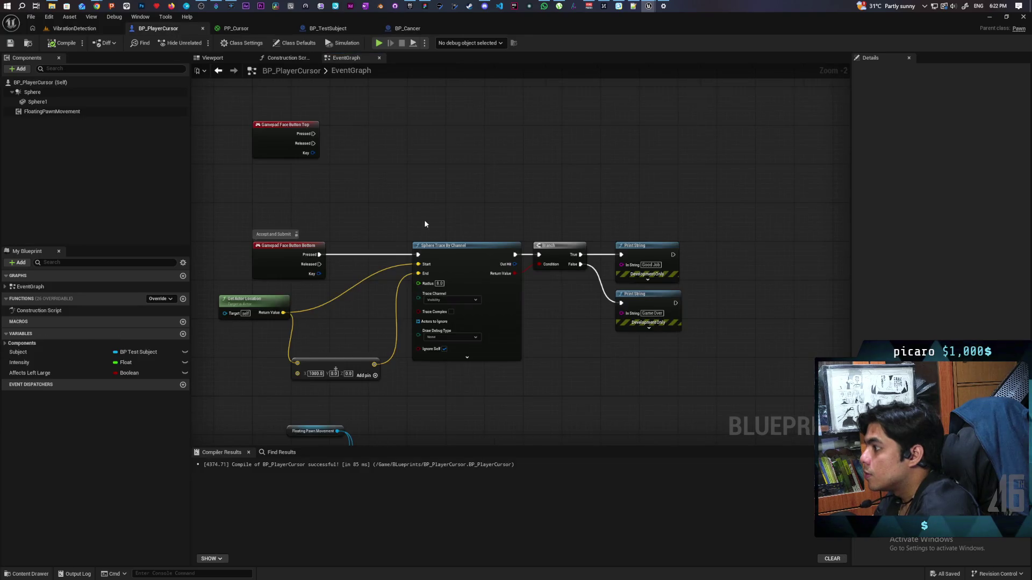
left_click_drag(305, 194, 317, 175)
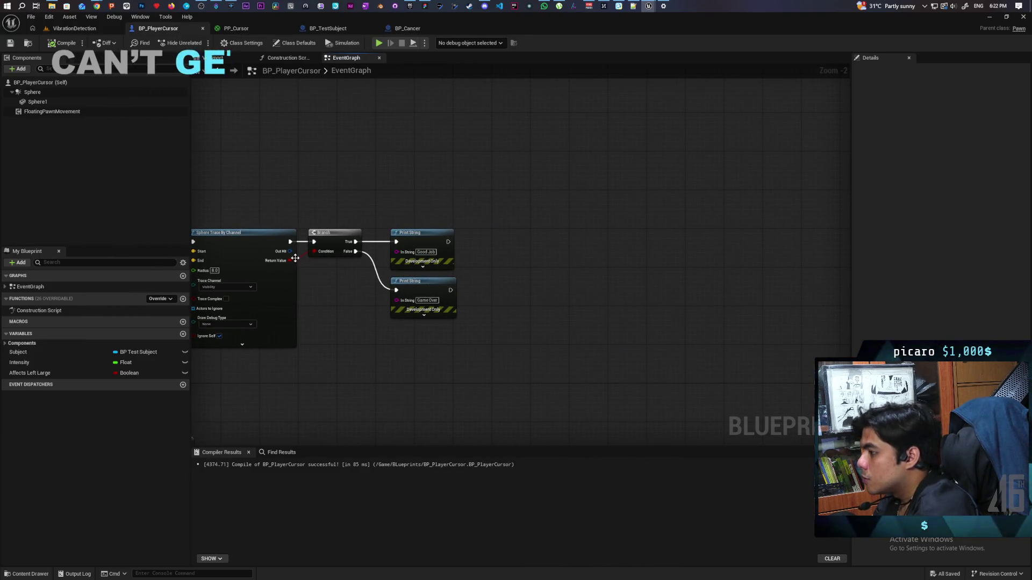
left_click_drag(289, 256, 337, 341)
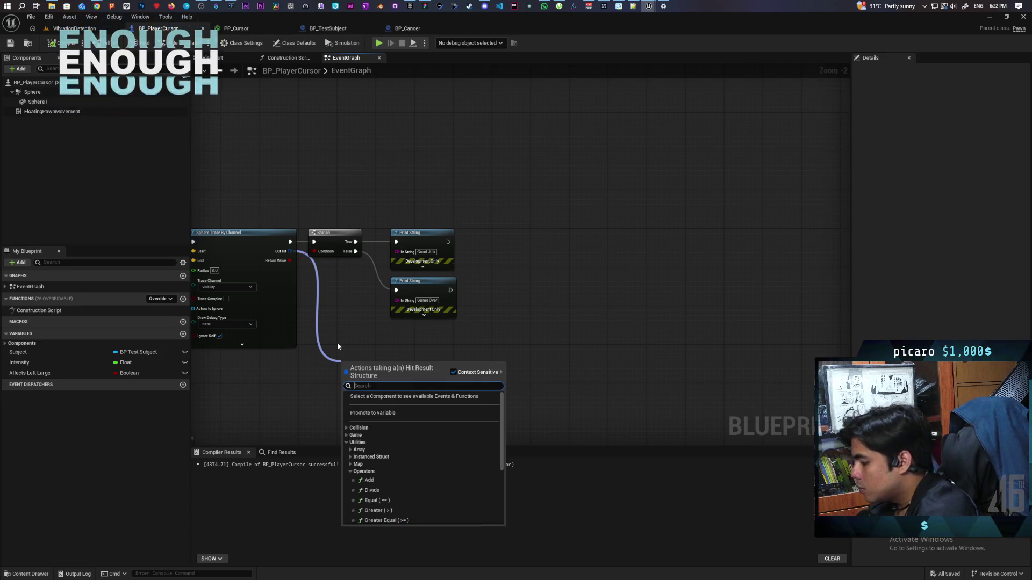
type("break")
key("Return")
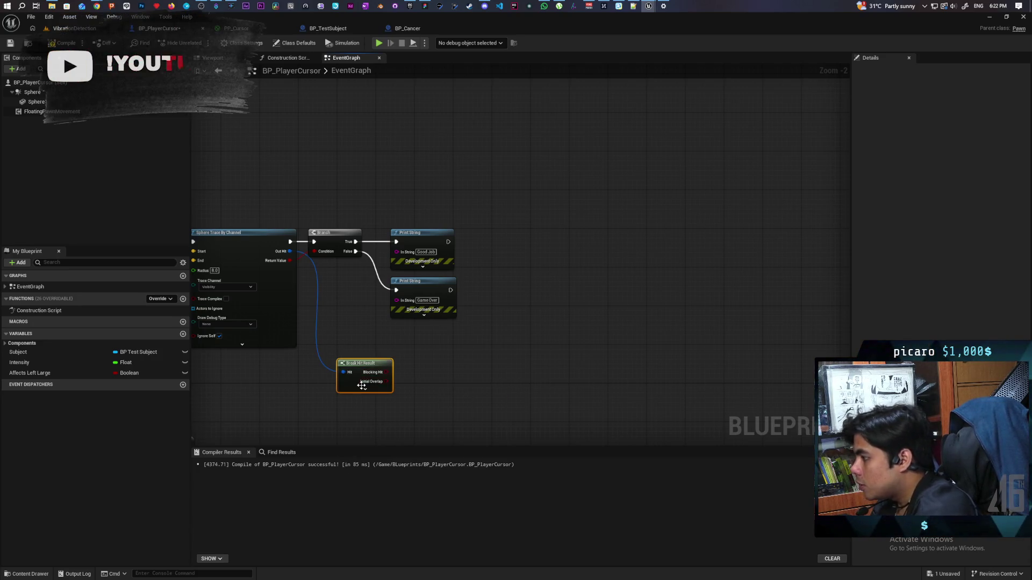
left_click(364, 391)
left_click_drag(357, 391, 327, 333)
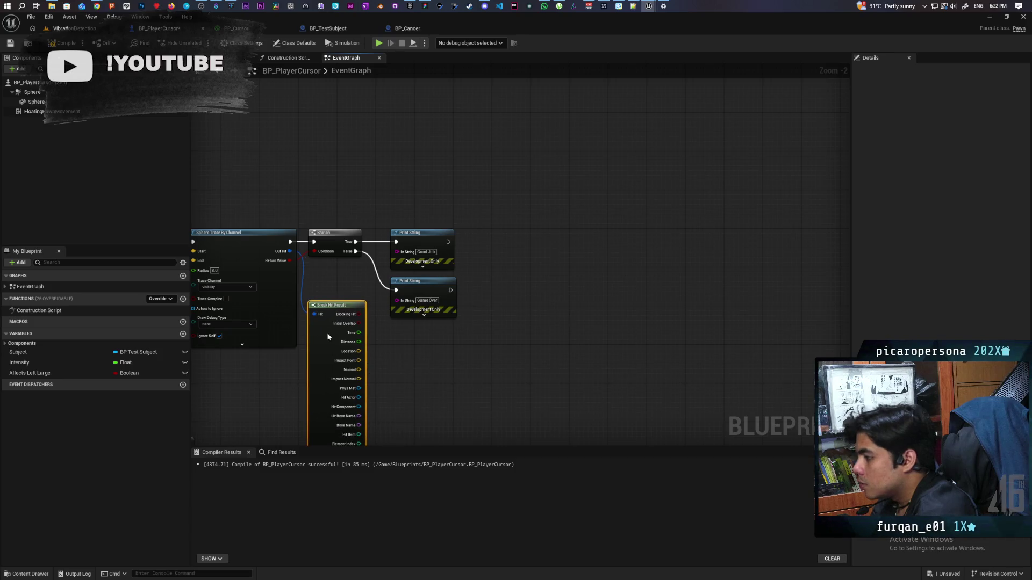
left_click_drag(453, 381, 456, 350)
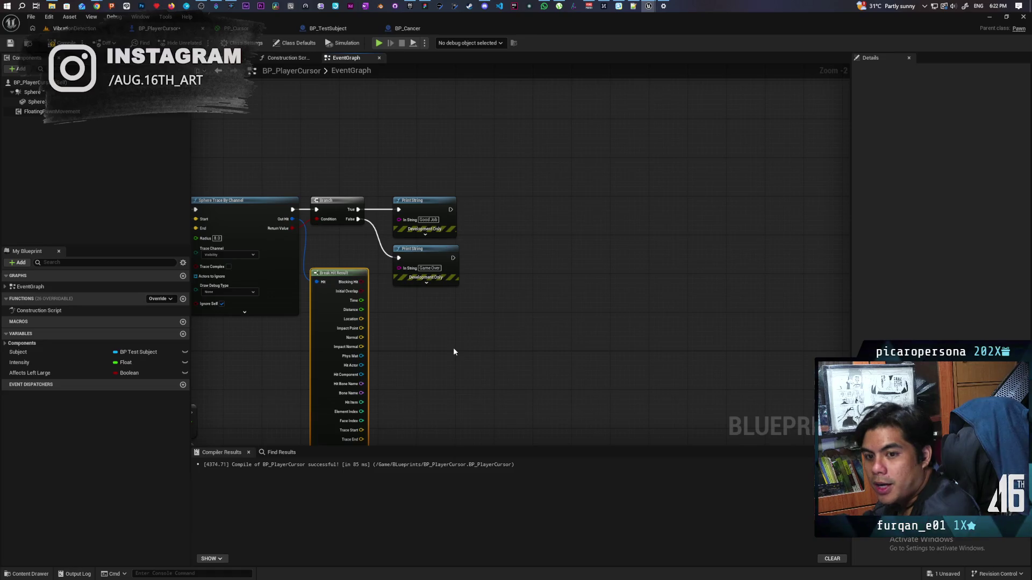
left_click_drag(453, 350, 479, 327)
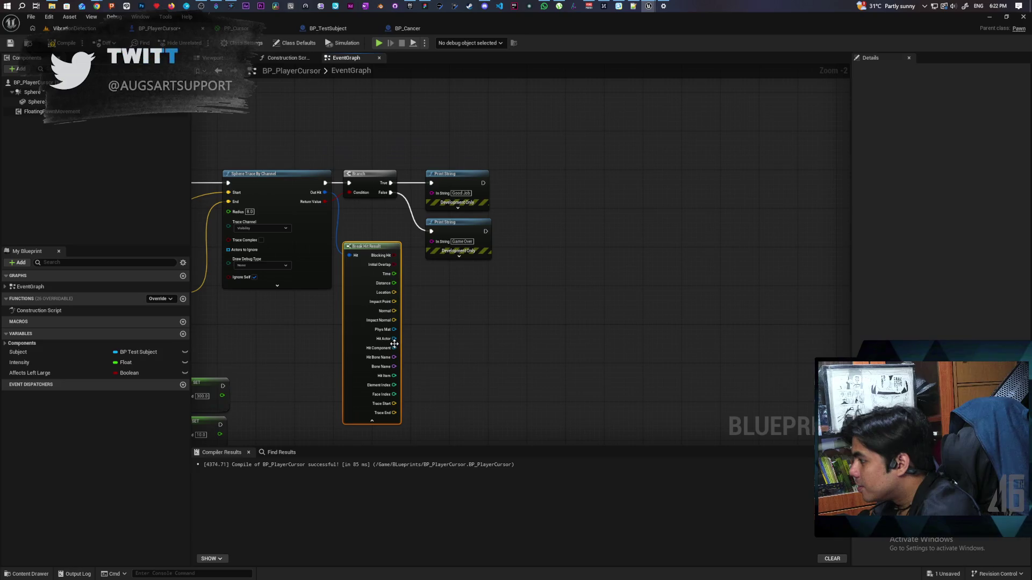
Step: Cast Hit Actor to BP_Cancer after the Good Job print and call Destroy Cancer
left_click_drag(394, 339, 439, 311)
type("cast to")
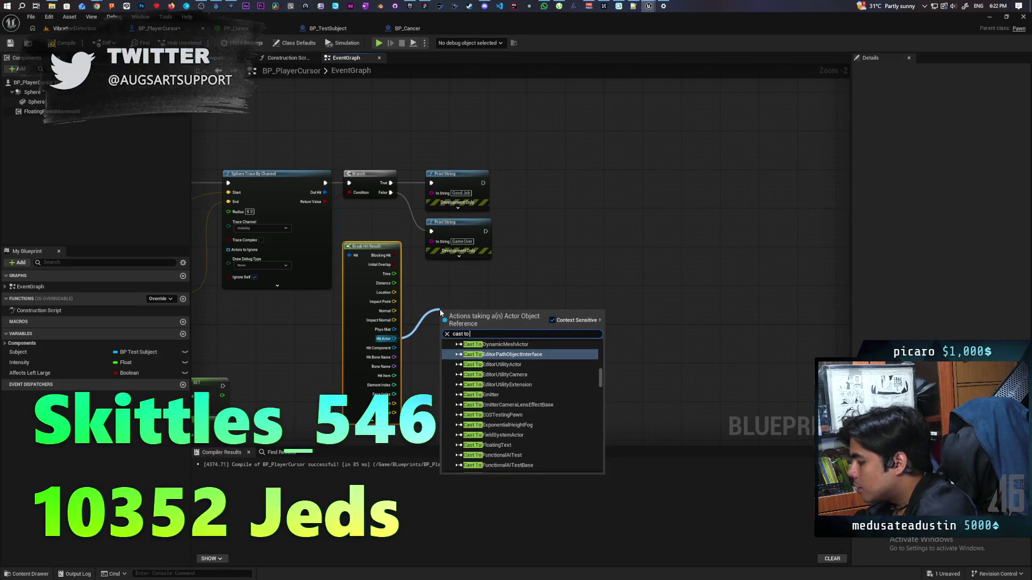
type(" bp_cancer")
key("Return")
mouse_move(439, 310)
left_mouse_down()
mouse_move(521, 191)
mouse_move(505, 185)
left_mouse_up()
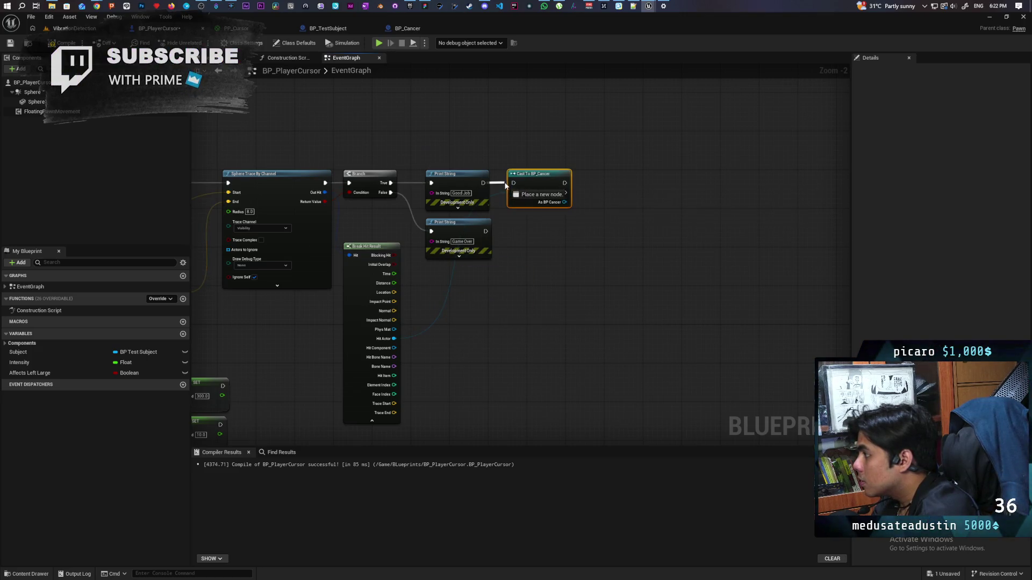
left_click_drag(469, 217, 527, 215)
type("destr")
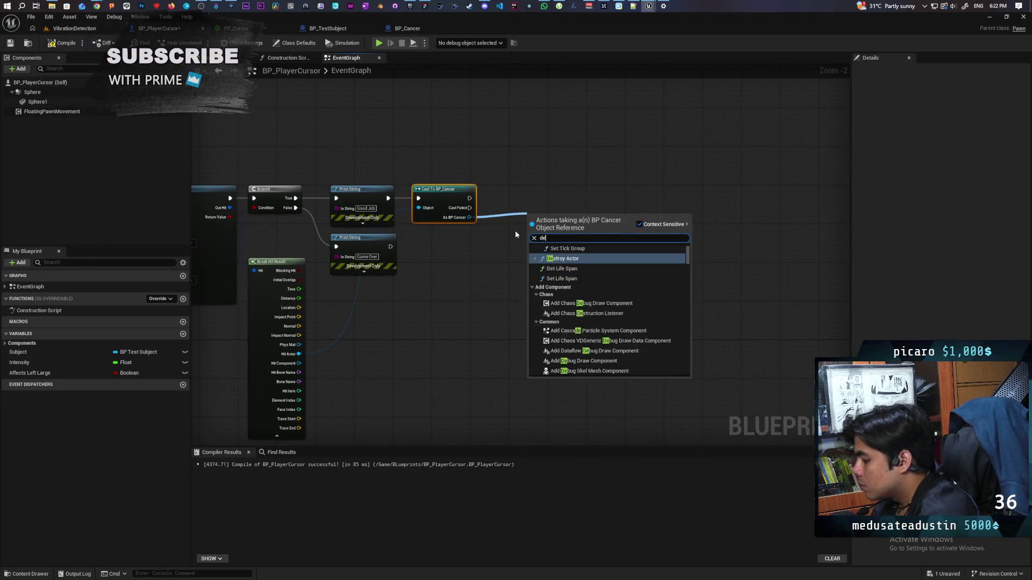
key("Return")
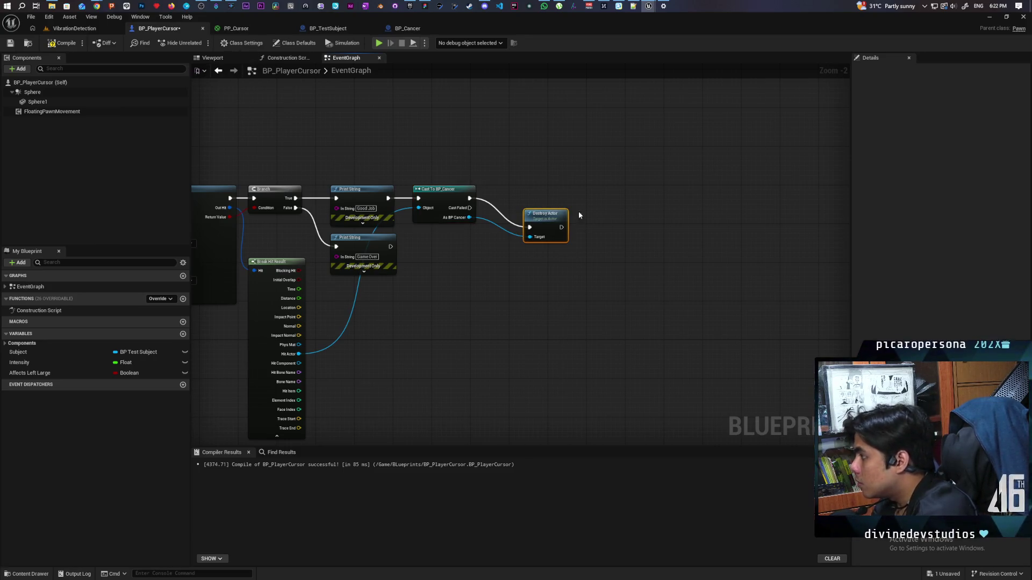
key("Delete")
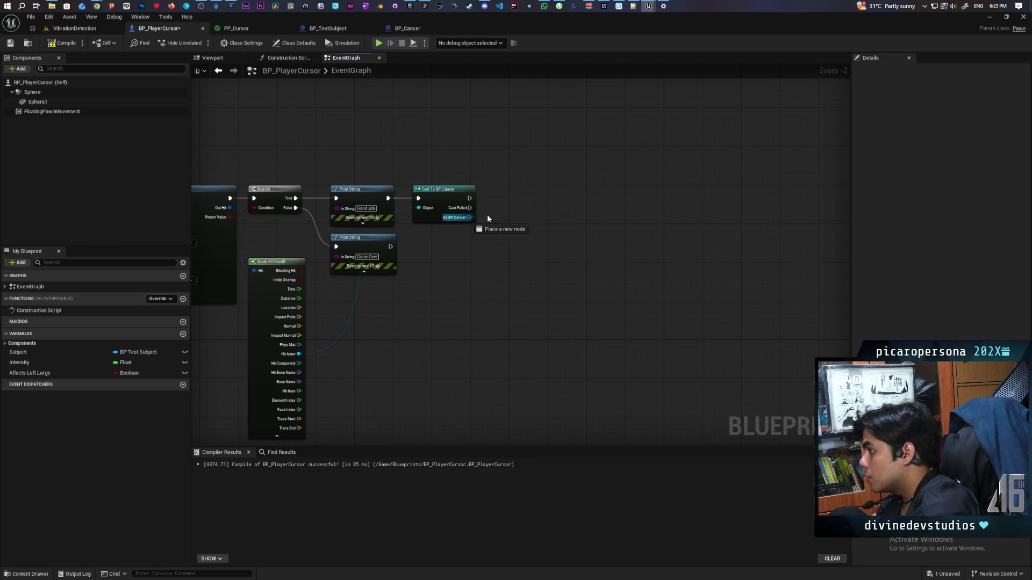
left_click_drag(469, 217, 489, 215)
type("destroy cancer")
key("Return")
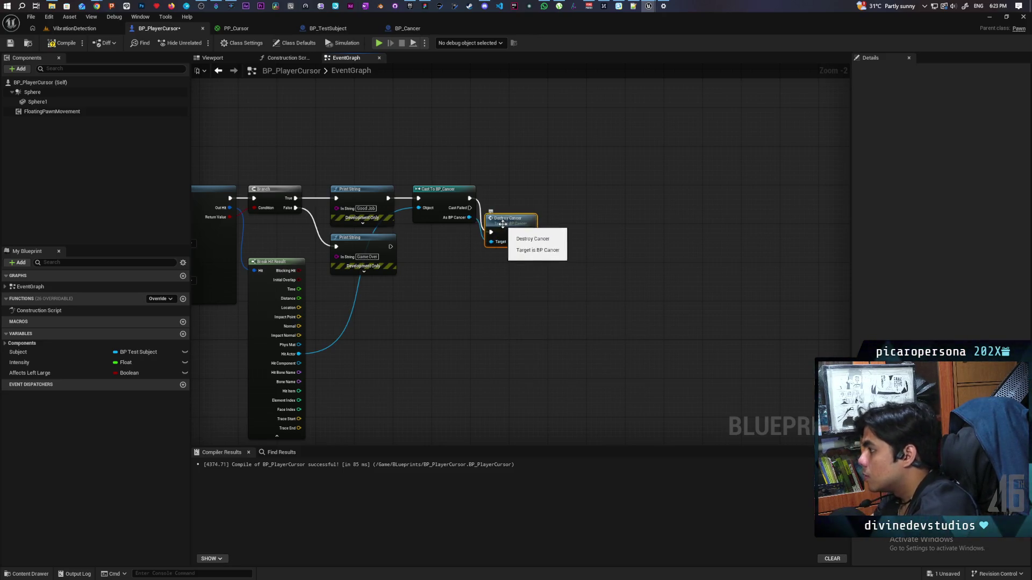
left_click_drag(502, 223, 517, 198)
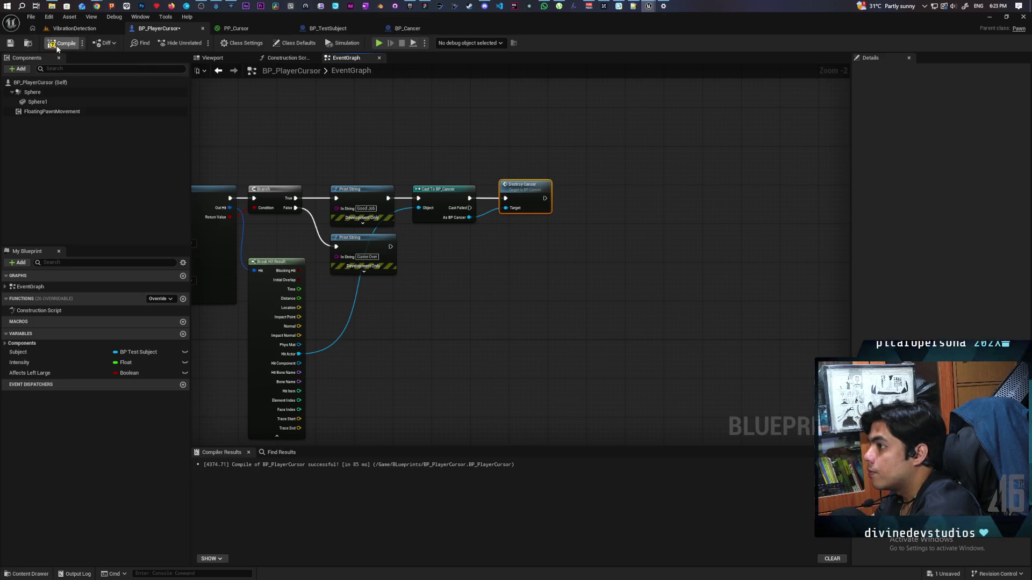
left_click(79, 30)
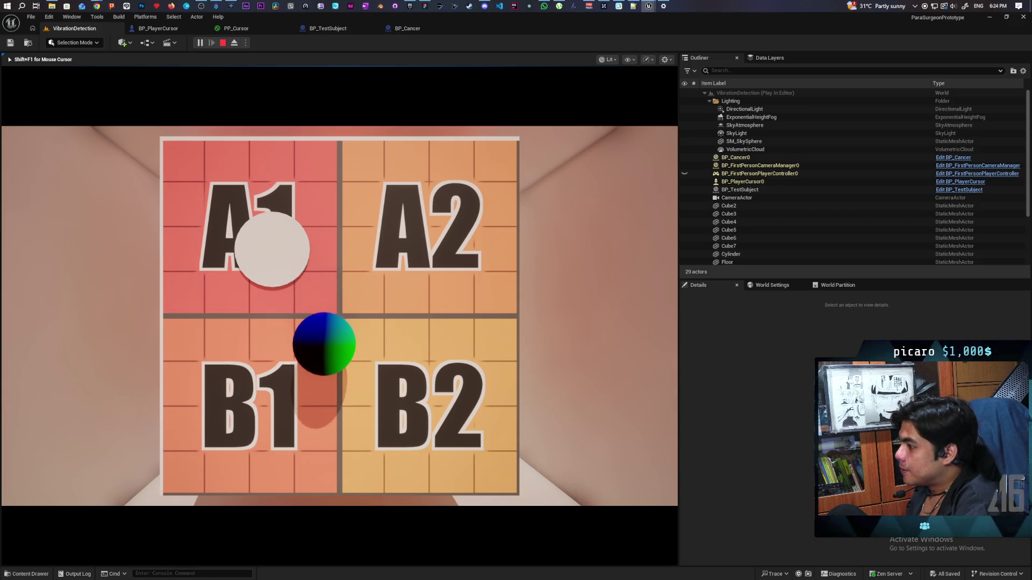
Step: Hit the targets in A2 and B1 during play, then stop the session
left_click(399, 212)
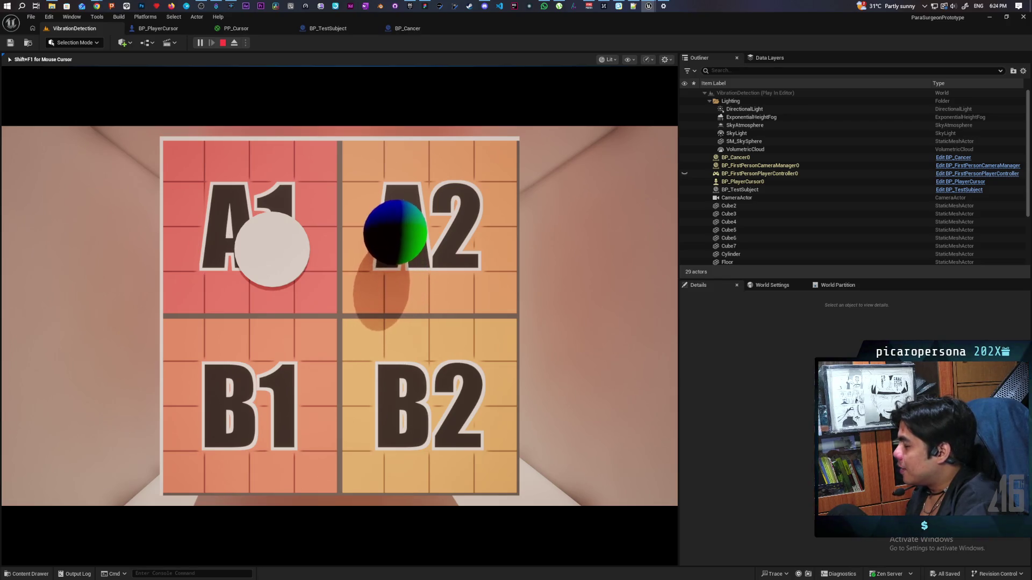
left_click(248, 381)
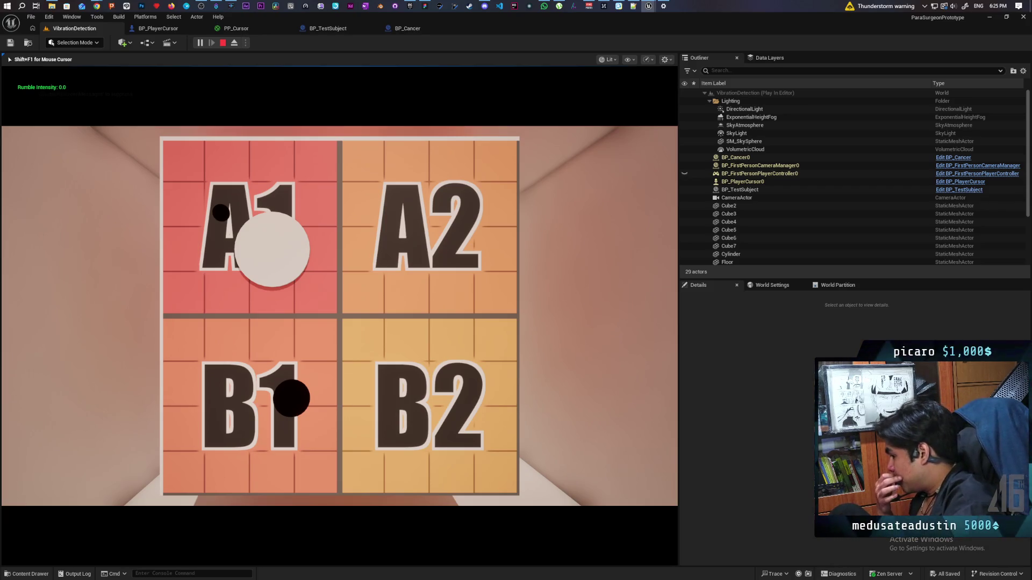
key("Escape")
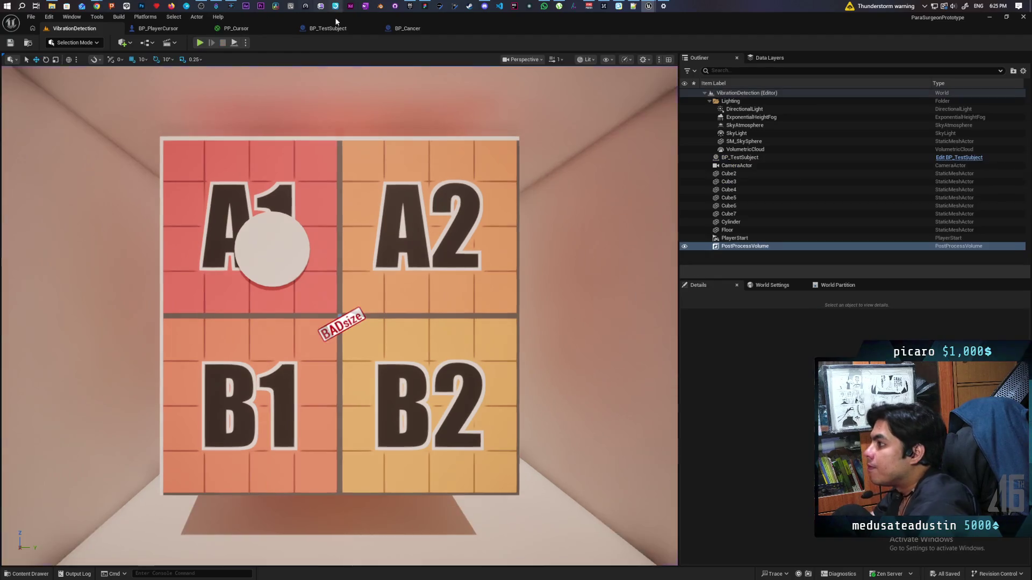
Step: Add an Update Detection call after Destroy Cancer in BP_PlayerCursor, compile, and play VibrationDetection
left_click(399, 28)
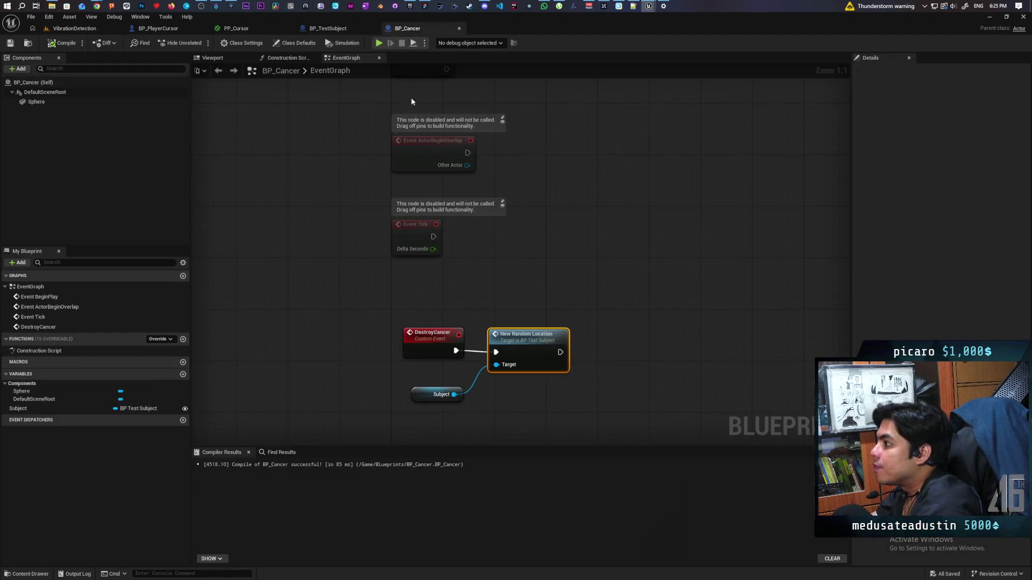
left_click(285, 58)
left_click(158, 29)
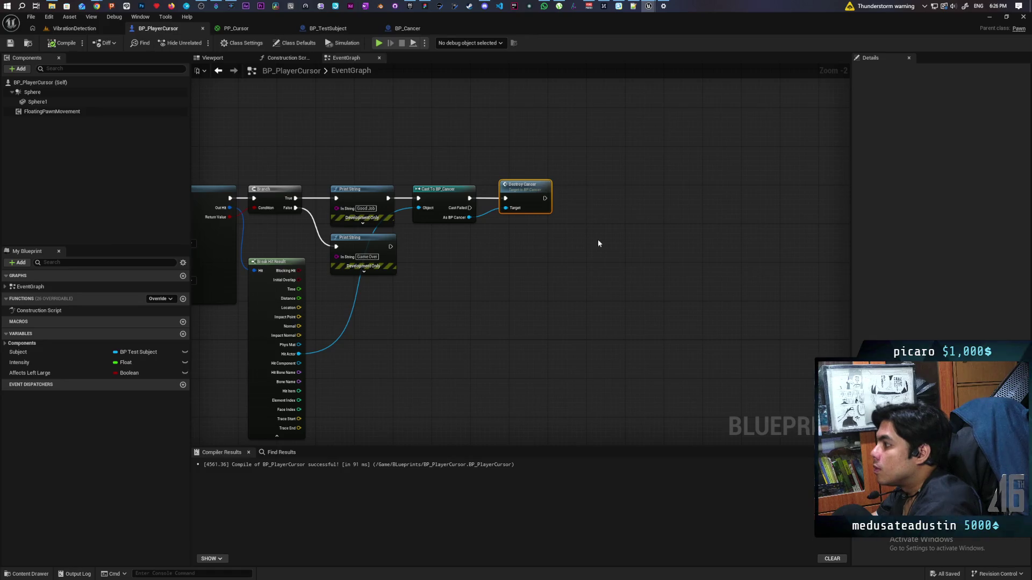
scroll(568, 240, "down", 5)
scroll(572, 275, "up", 2)
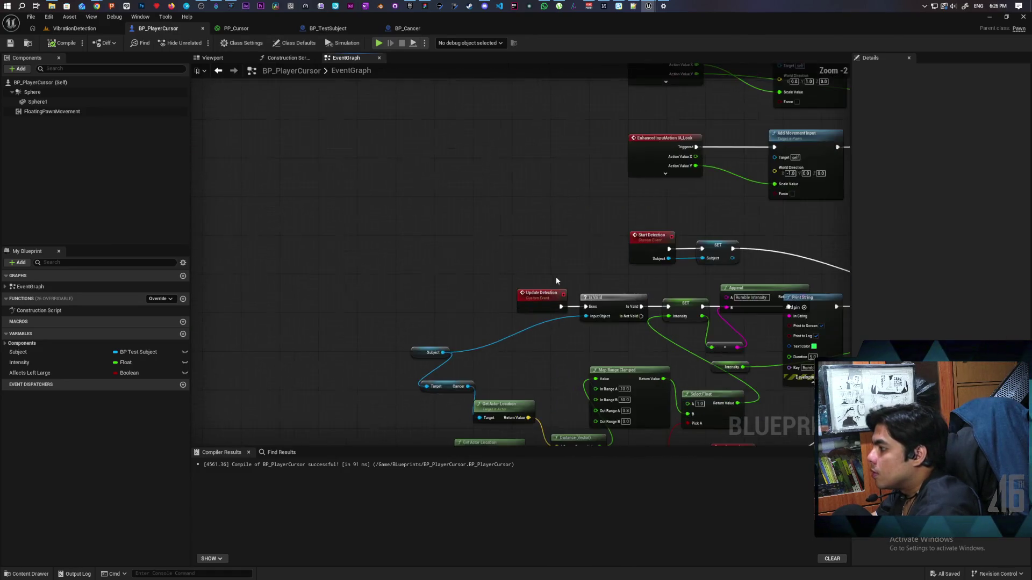
scroll(470, 348, "up", 4)
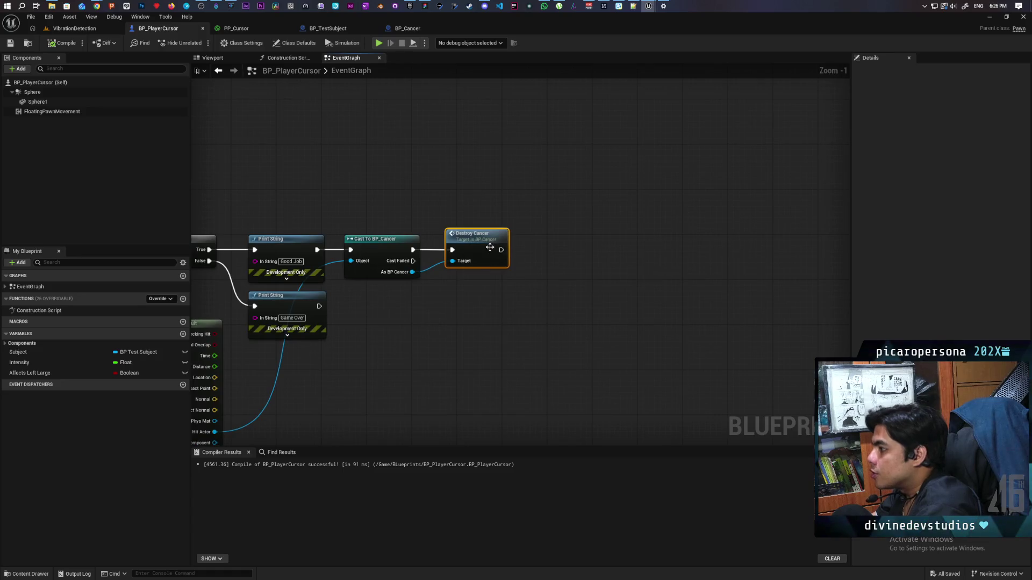
left_click_drag(498, 250, 526, 261)
type("spawn")
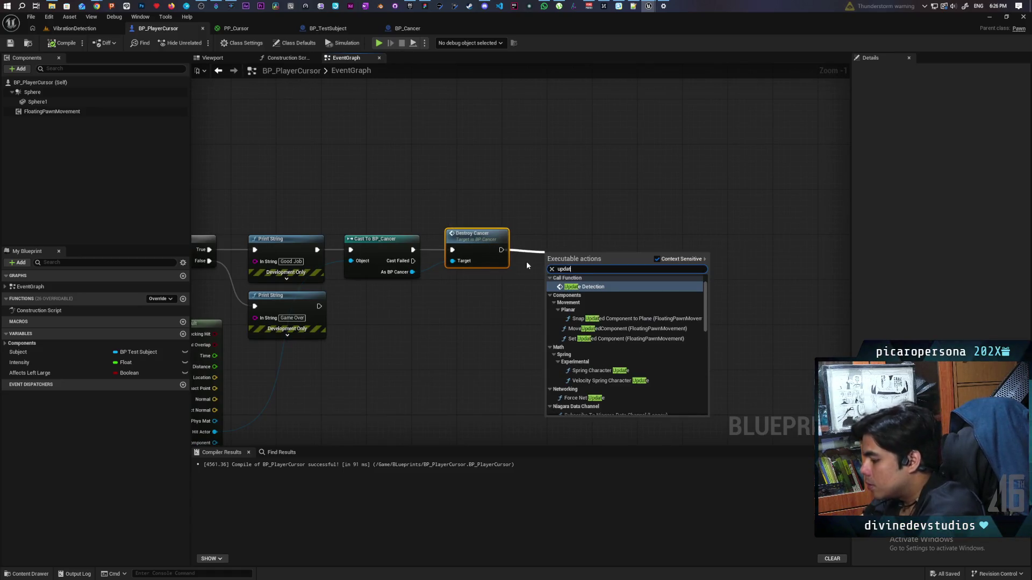
mouse_move(576, 271)
left_mouse_down()
mouse_move(578, 246)
mouse_move(583, 259)
left_mouse_up()
left_click(9, 43)
left_click(74, 28)
left_click(199, 43)
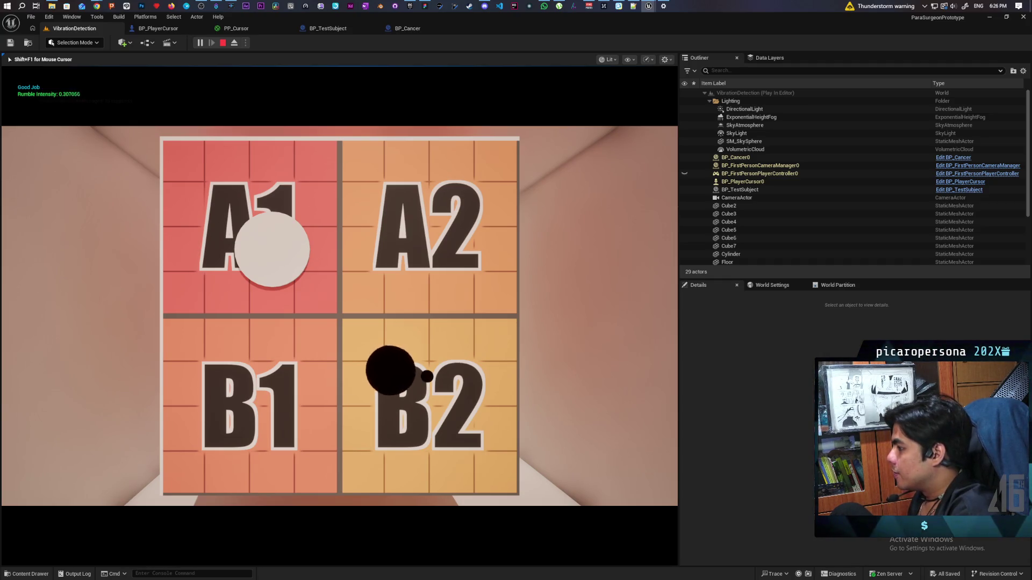
Step: Repeatedly try hitting the target around the B2 tile in the running level
left_click(430, 377)
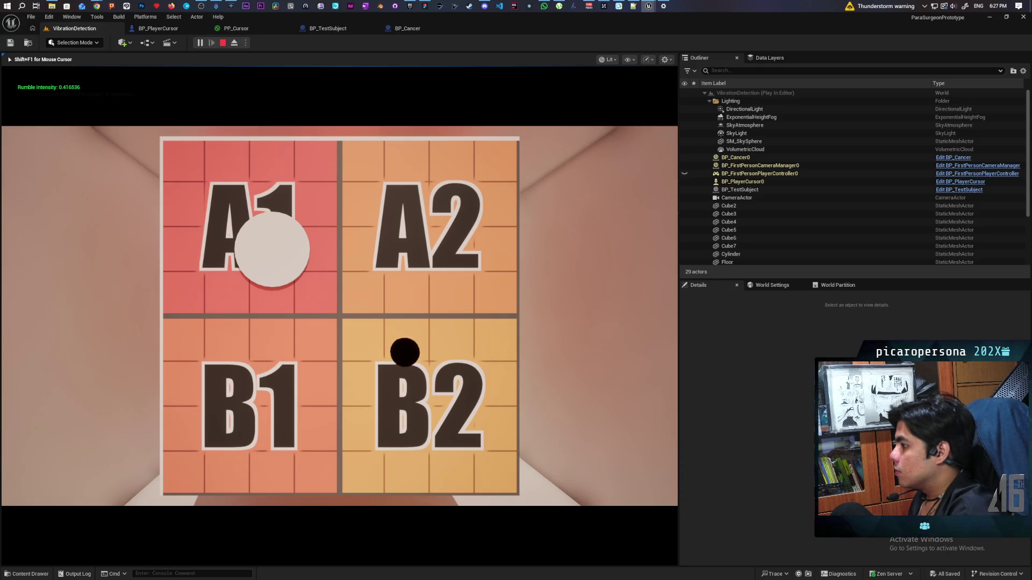
left_click(409, 351)
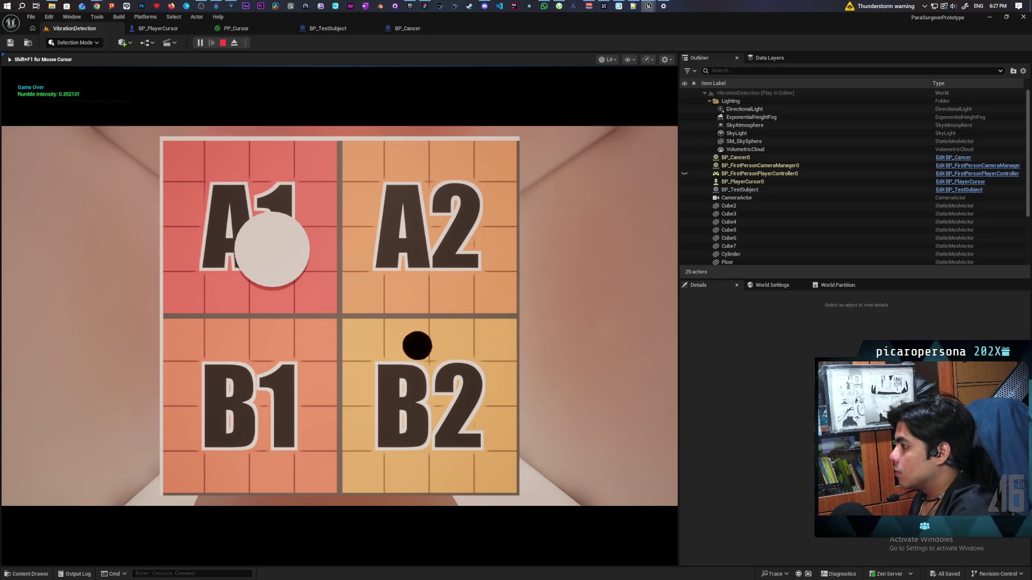
left_click(414, 350)
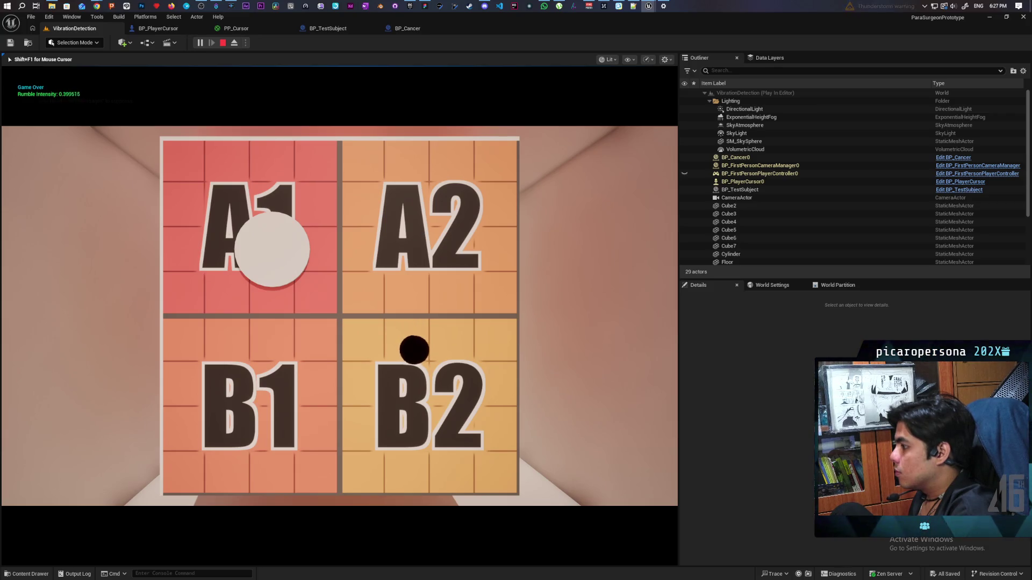
left_click(423, 346)
left_click(426, 345)
left_click(436, 351)
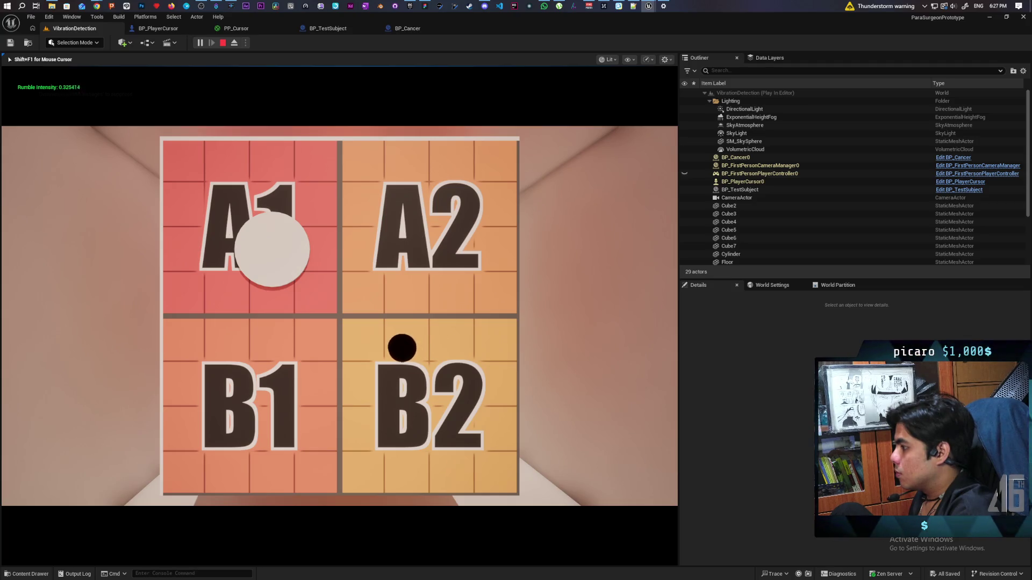
Step: Keep clicking at the B2 black target until Good Job appears, catch the next, then stop
left_click(417, 353)
left_click(411, 340)
left_click(408, 341)
left_click(402, 343)
left_click(399, 345)
left_click(397, 347)
left_click(396, 350)
left_click(397, 353)
left_click(409, 348)
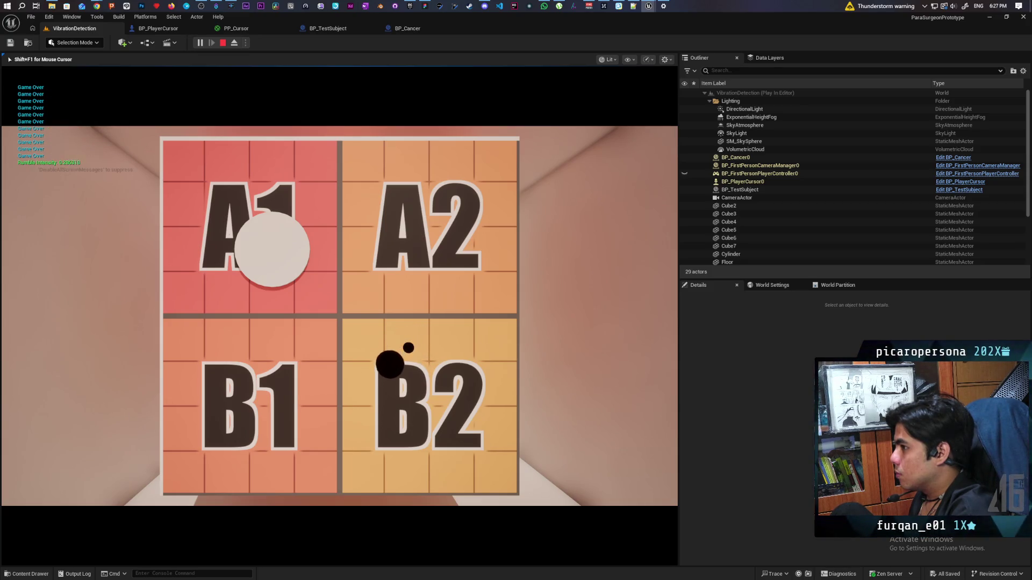
left_click(408, 348)
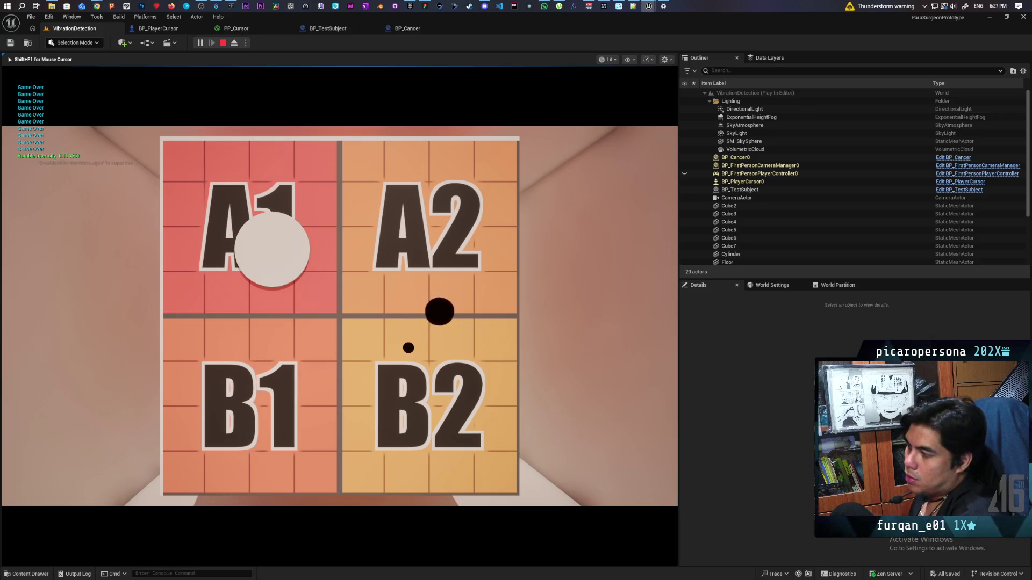
left_click(408, 348)
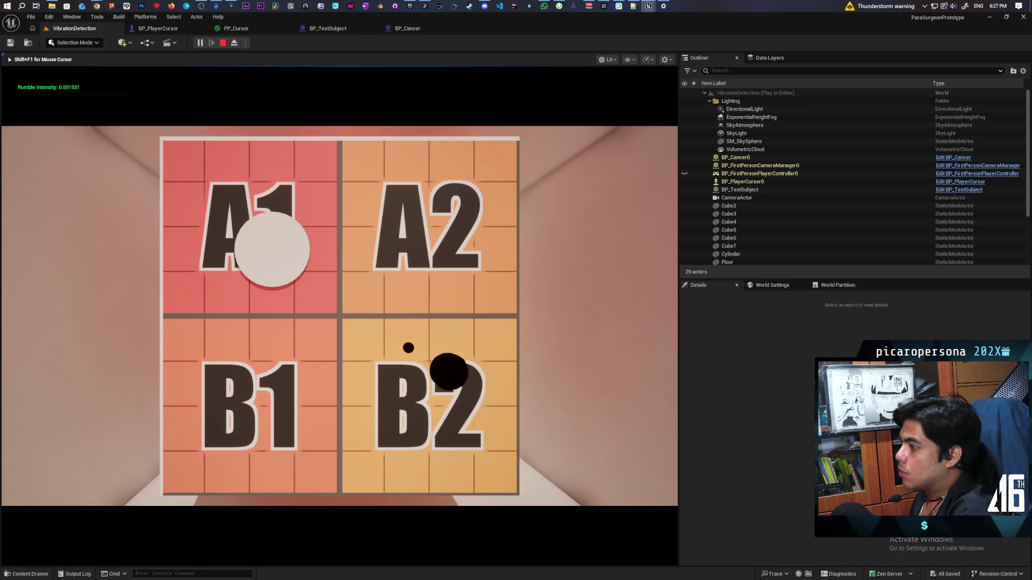
left_click(408, 347)
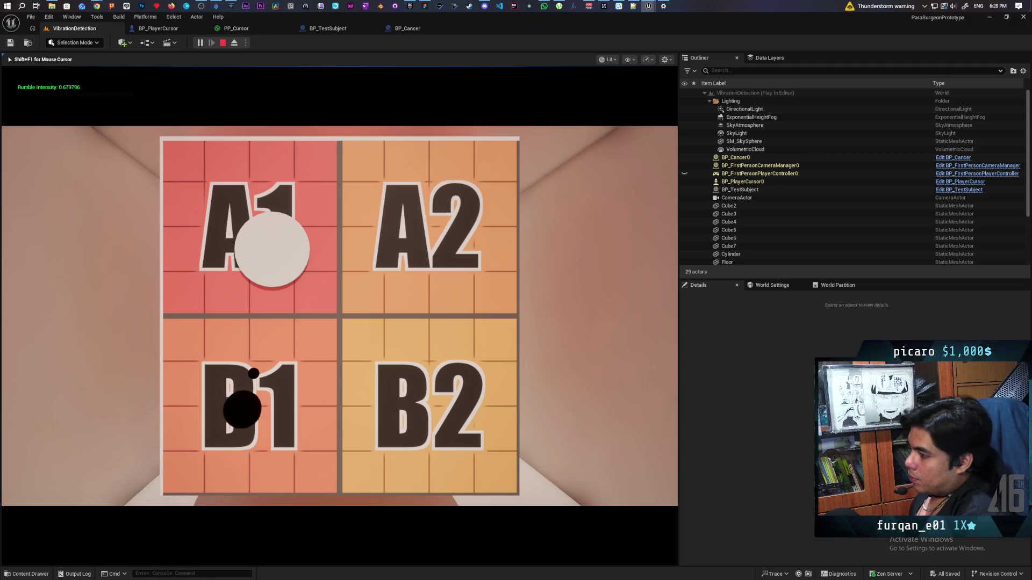
left_click(482, 415)
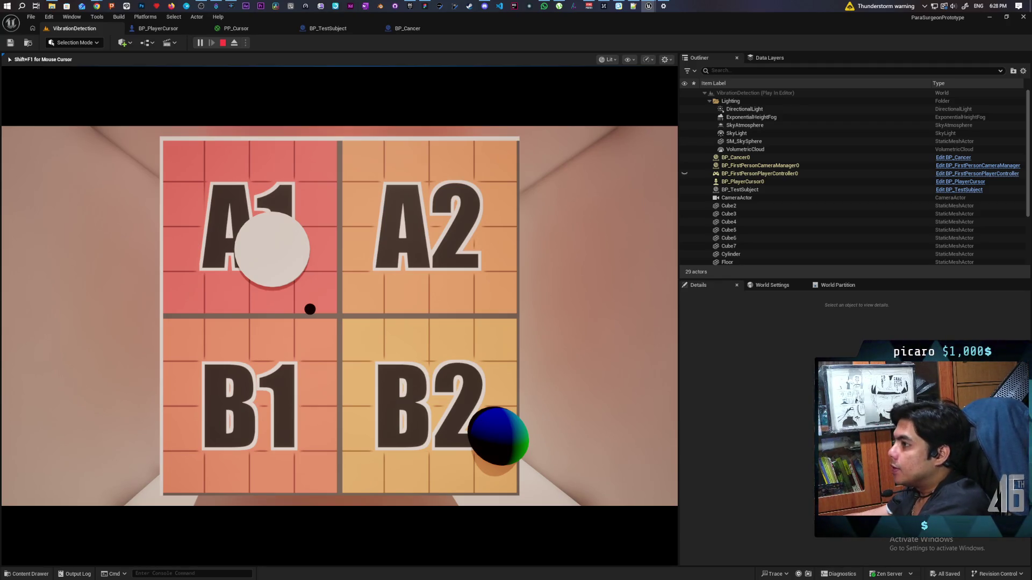
key("Escape")
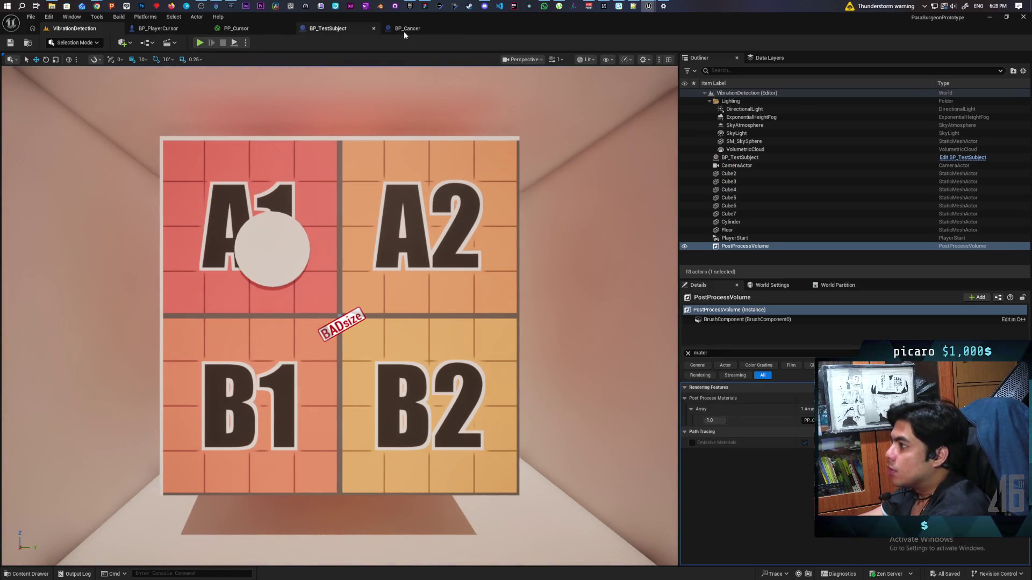
Step: Check the collision settings on BP_PlayerCursor's Sphere component
left_click(158, 28)
left_click(76, 93)
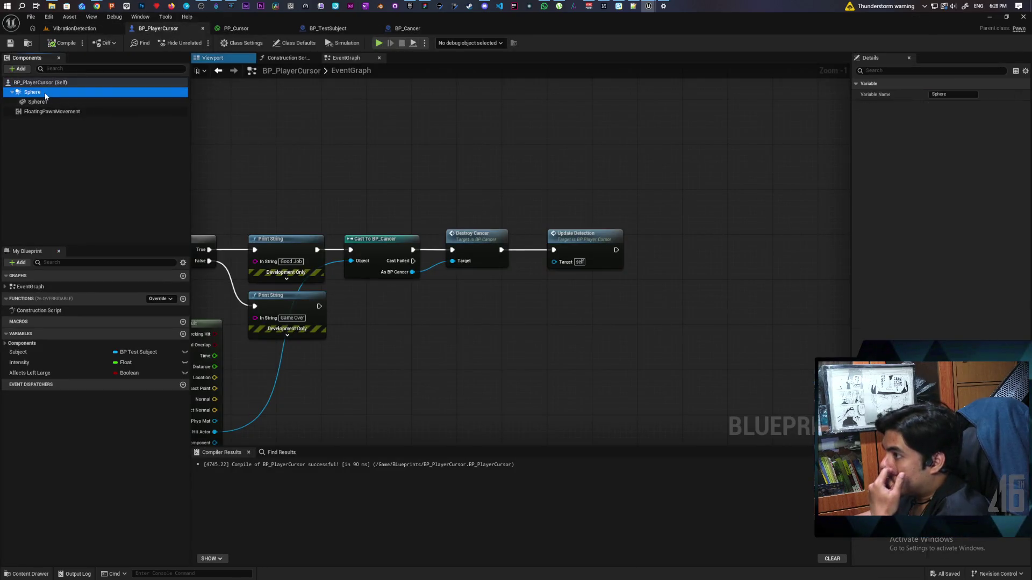
type("colli")
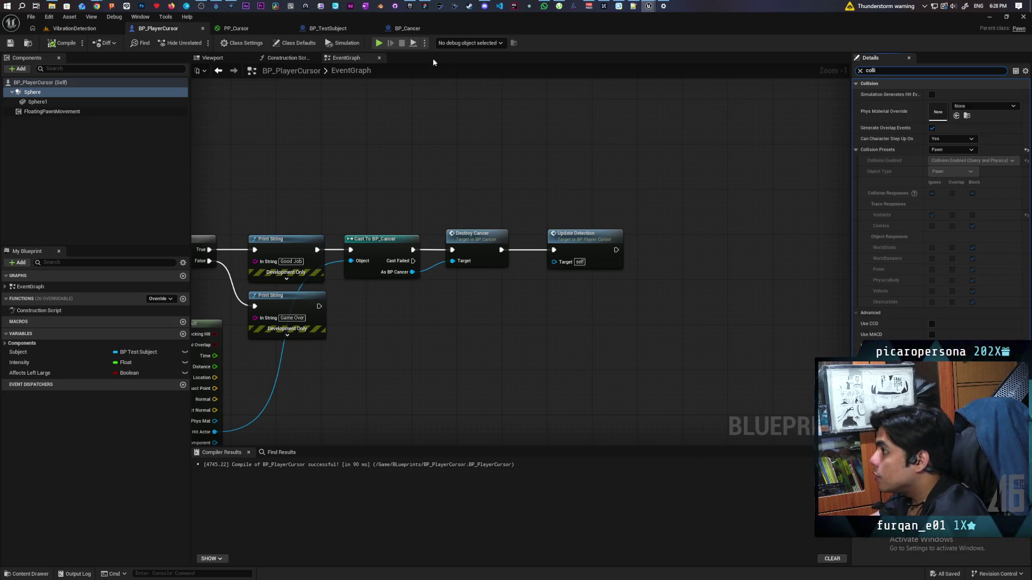
Step: Give BP_Cancer's Sphere a Custom collision preset ignoring Pawn, compile, and play the level
left_click(408, 28)
left_click(29, 102)
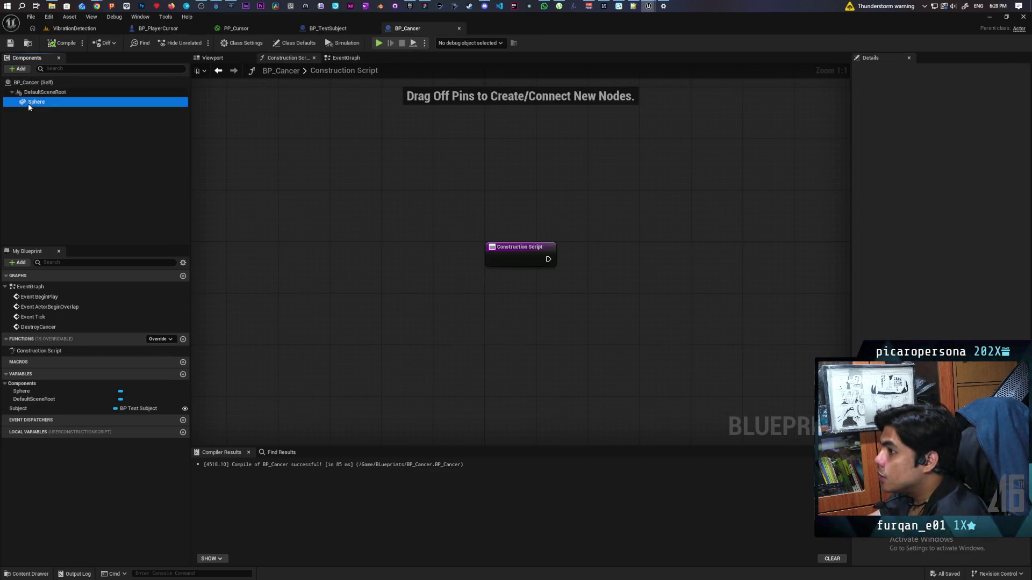
type("collisi")
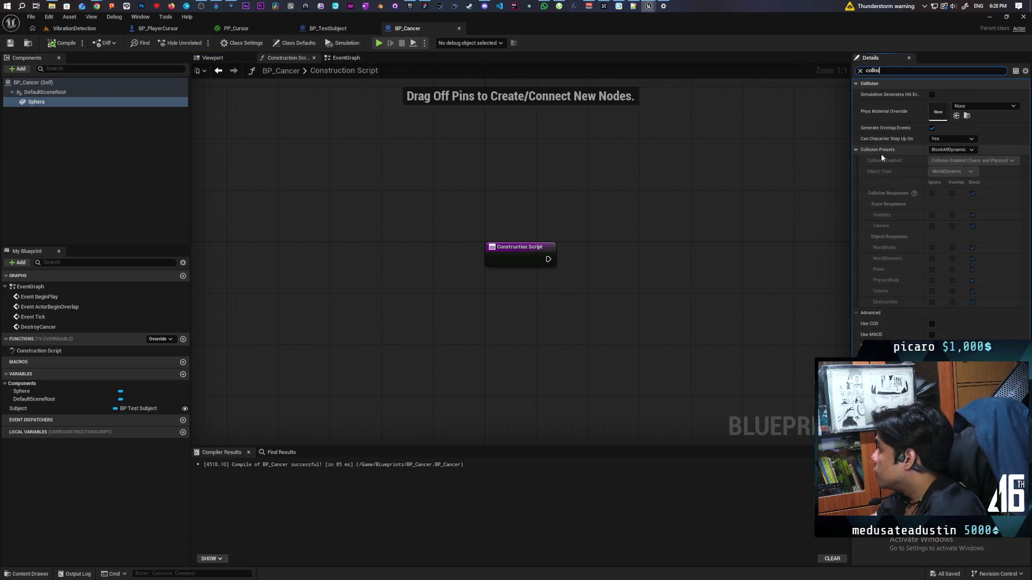
left_click(951, 149)
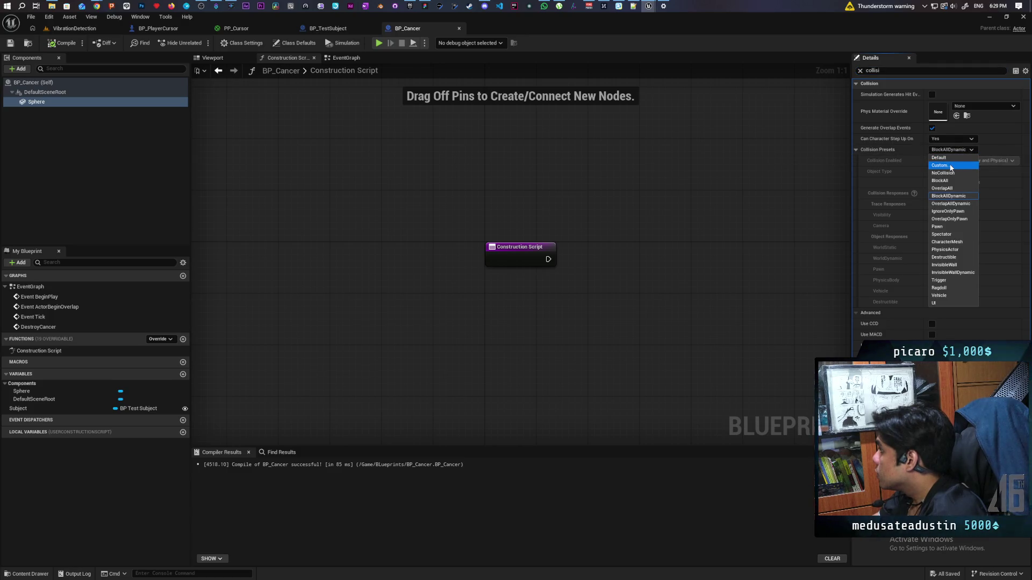
left_click(940, 165)
left_click(932, 269)
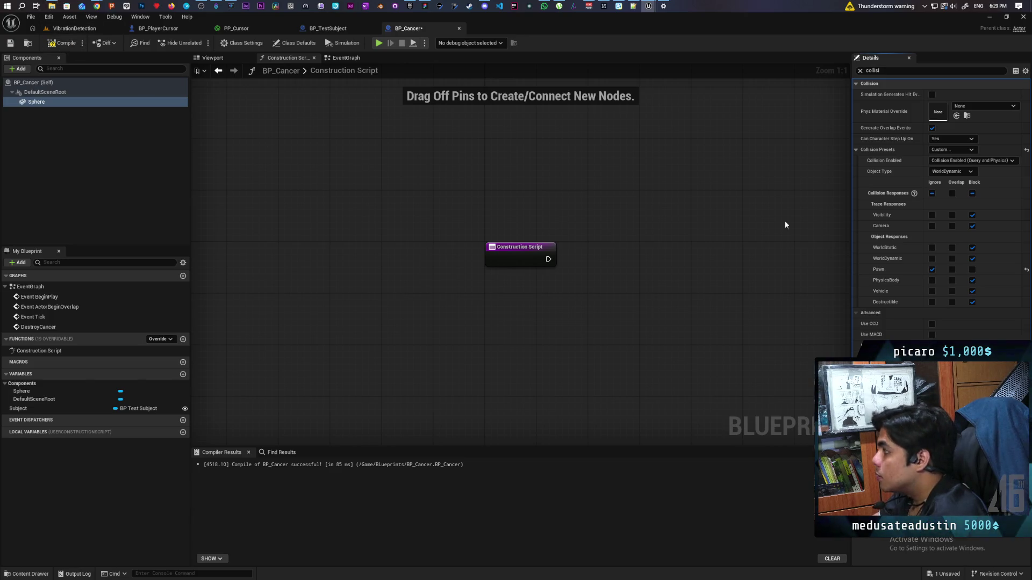
left_click(60, 42)
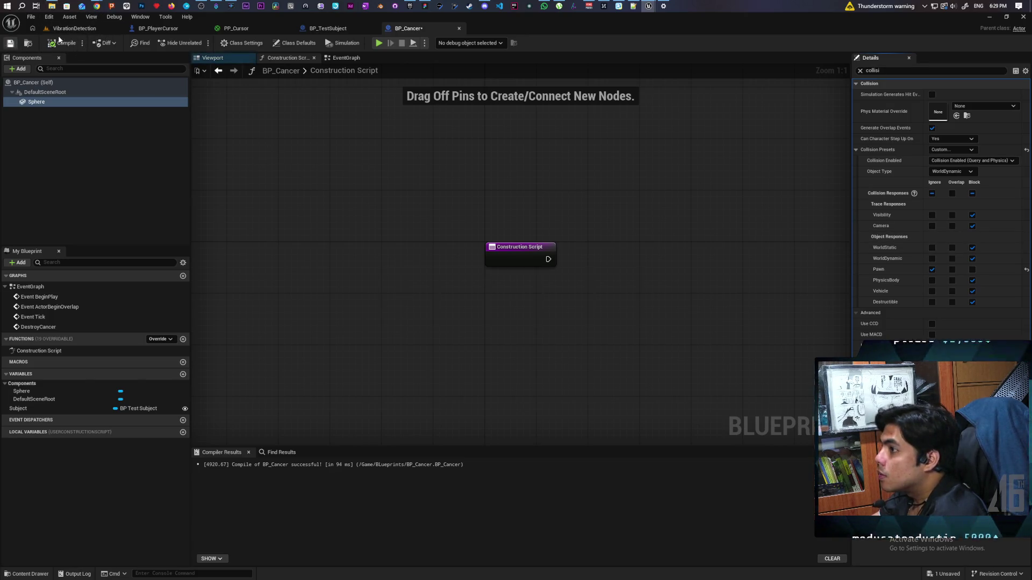
left_click(75, 28)
left_click(200, 42)
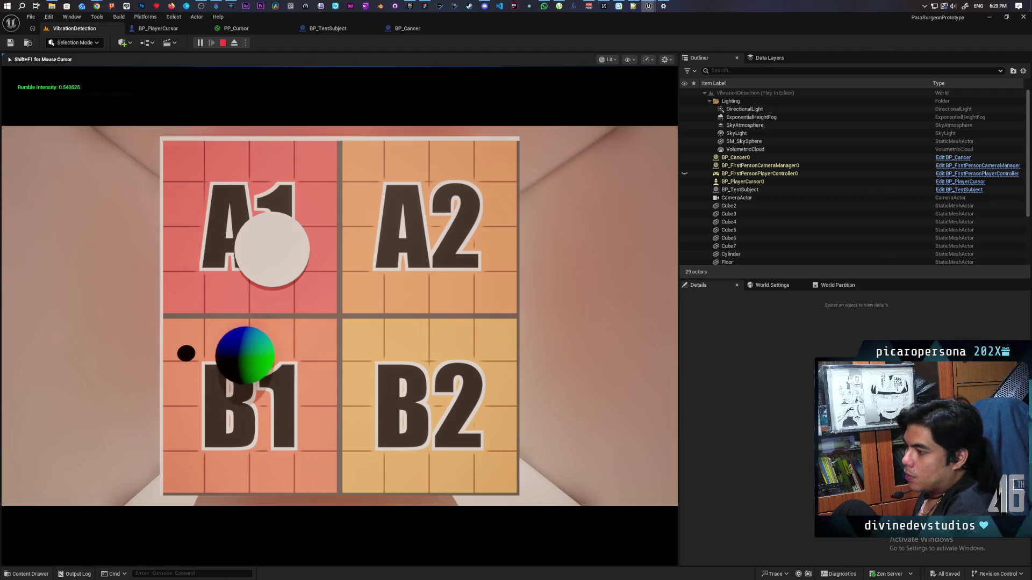
Step: Catch the black target with the cursor sphere in play, then return to BP_PlayerCursor's graph
left_click(188, 352)
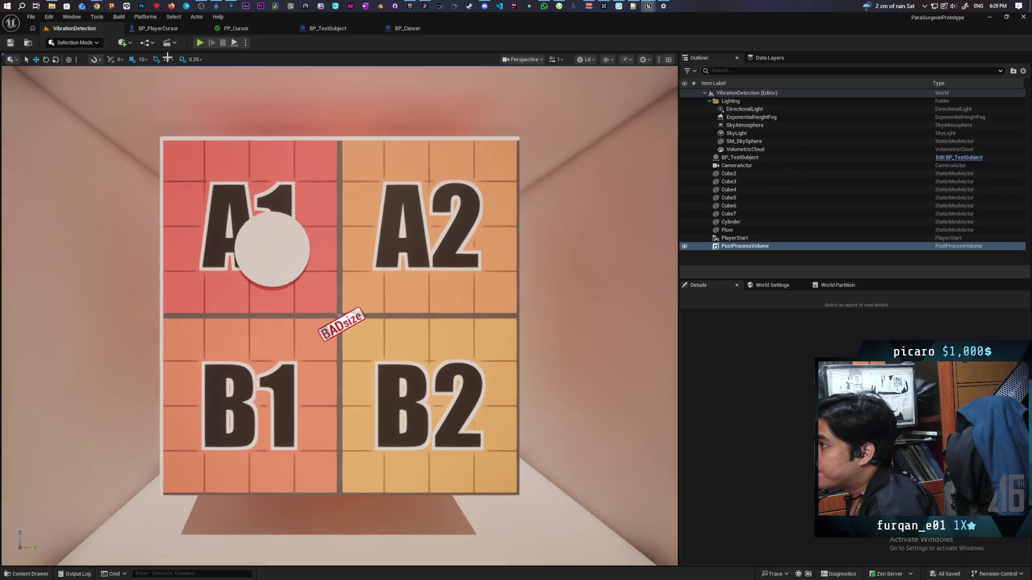
left_click(158, 28)
scroll(349, 216, "down", 5)
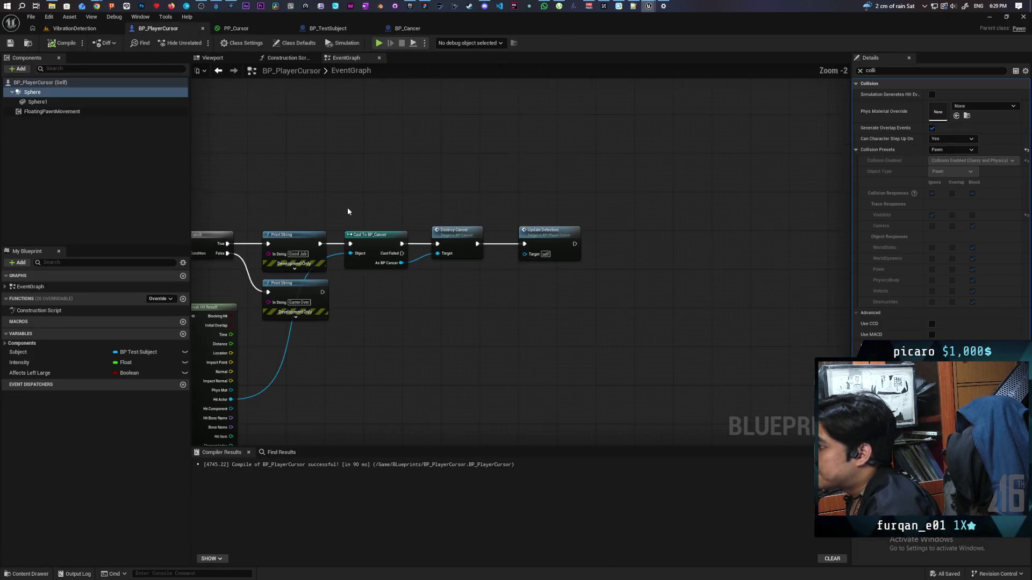
scroll(451, 180, "up", 3)
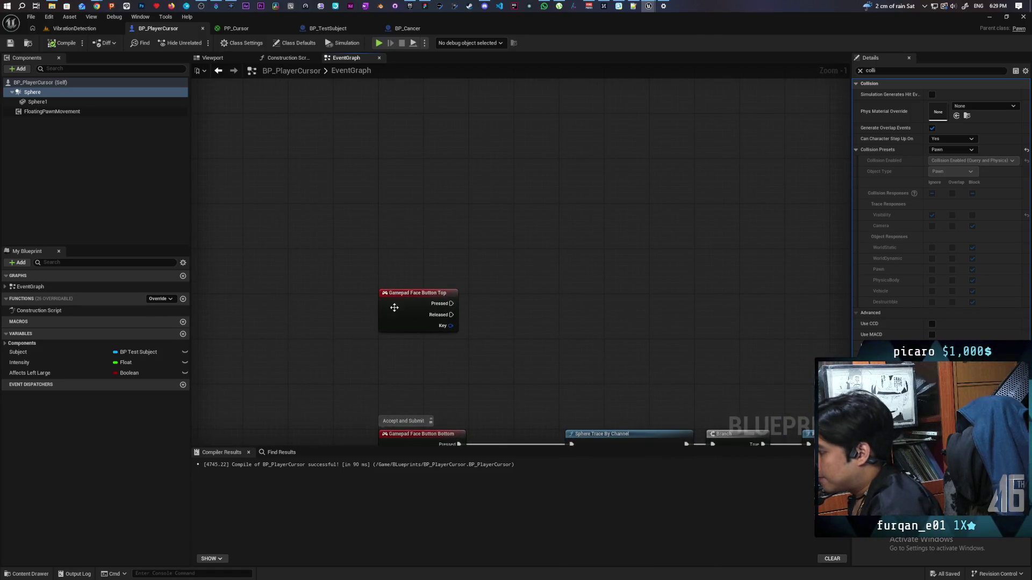
Step: Copy and paste the Gamepad Face Button Top event to make a duplicate
left_click(394, 307)
key("ctrl+c")
key("ctrl+v")
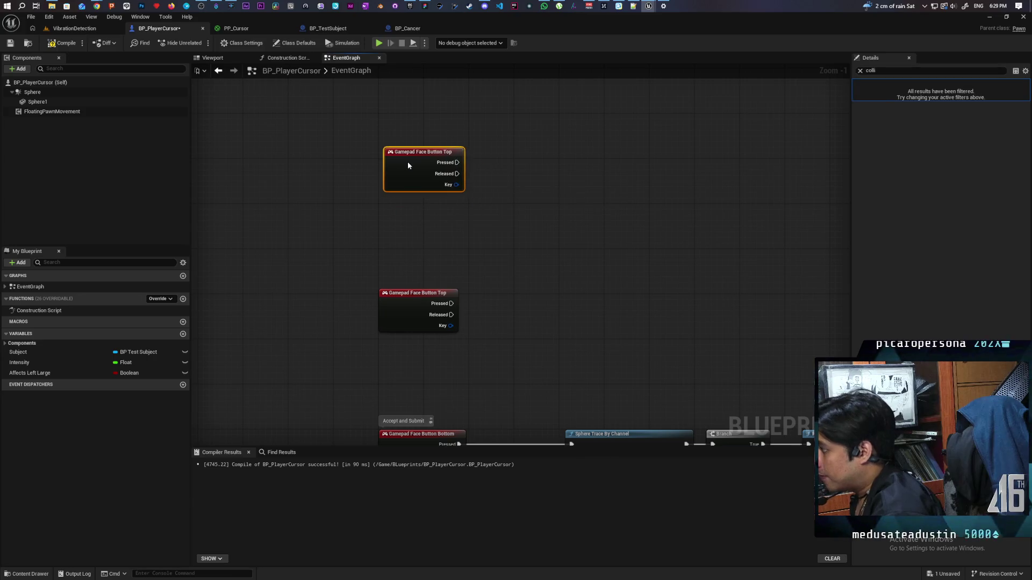
Step: Set the pasted event's Input Key to Gamepad Special Left, undoing the accidental Left Mouse Button pick
left_click_drag(407, 161, 402, 155)
left_click(860, 71)
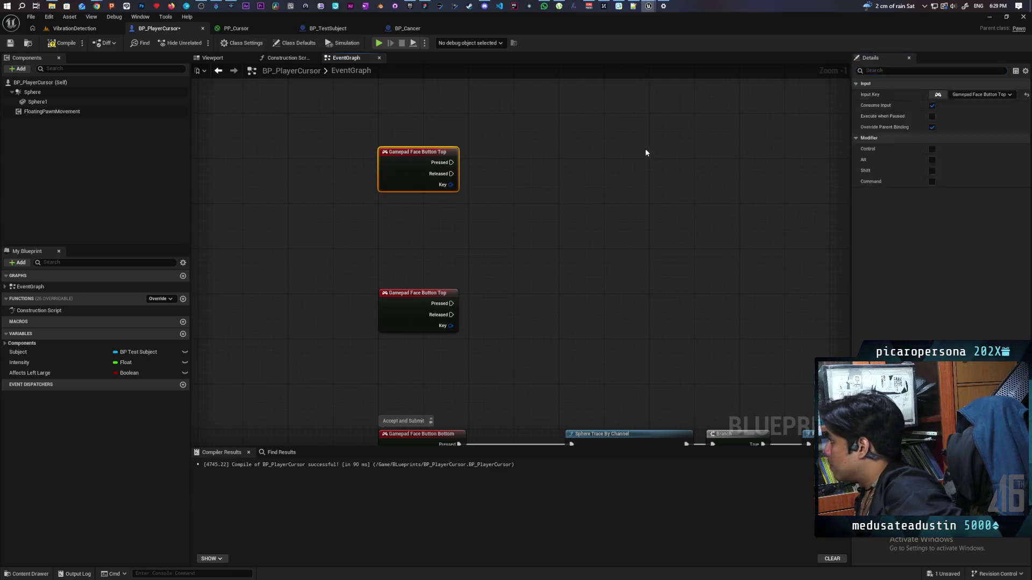
left_click_drag(356, 190, 793, 177)
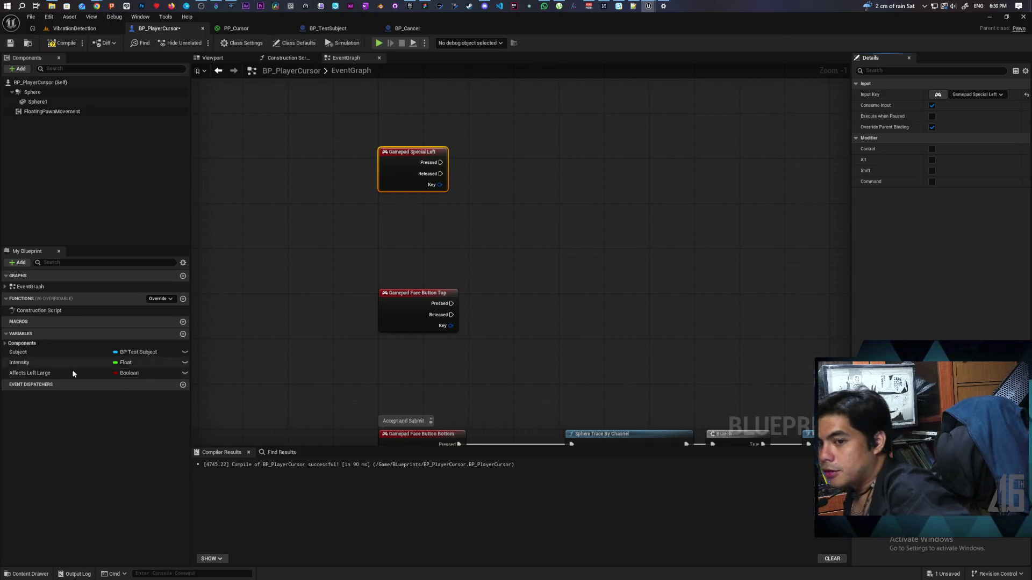
left_click(937, 94)
left_click(759, 99)
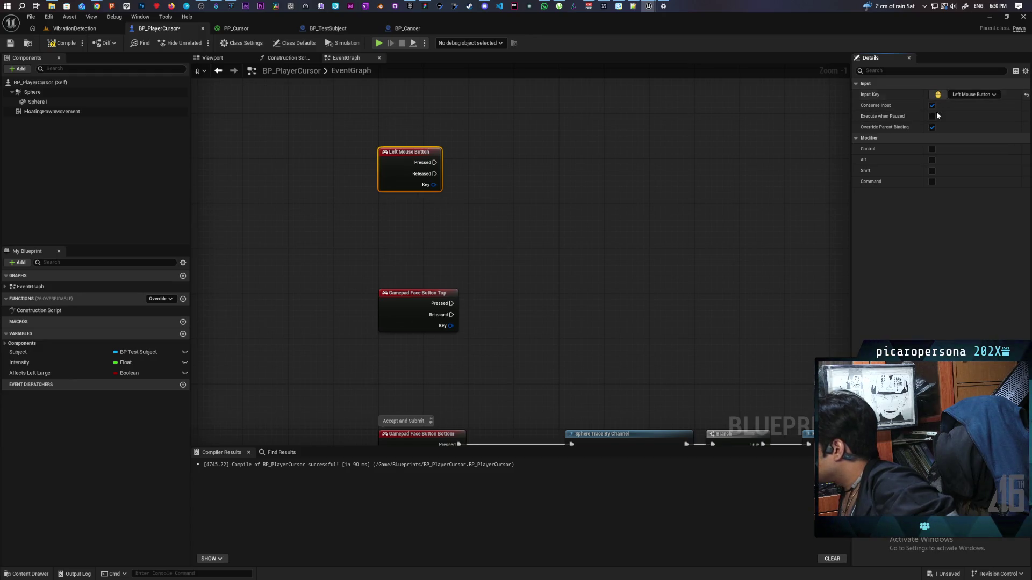
key("ctrl+z")
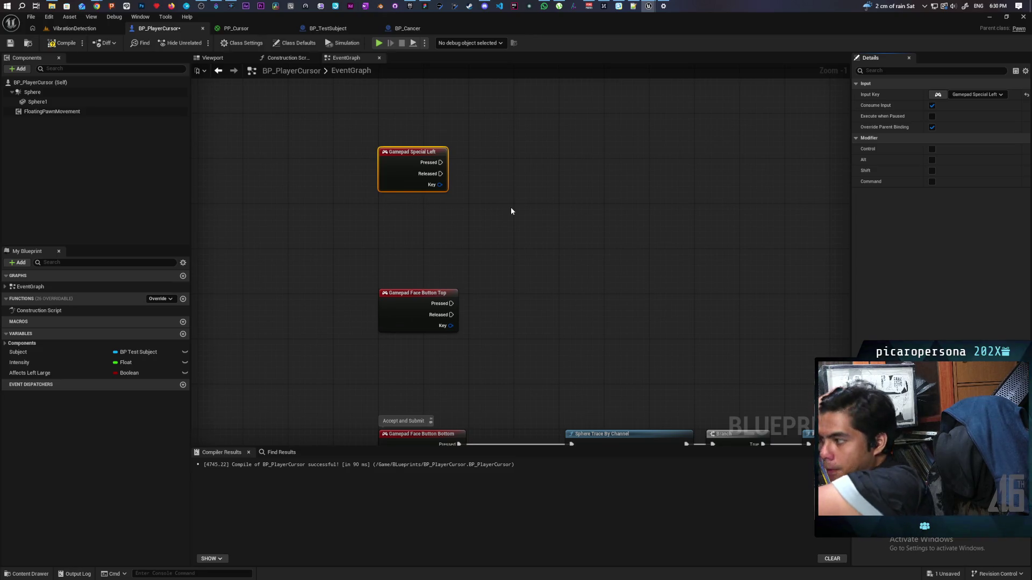
Step: Add a Get Actor Of Class node for PostProcessVolume, triggered by Gamepad Special Left
right_click(511, 211)
type("get ac")
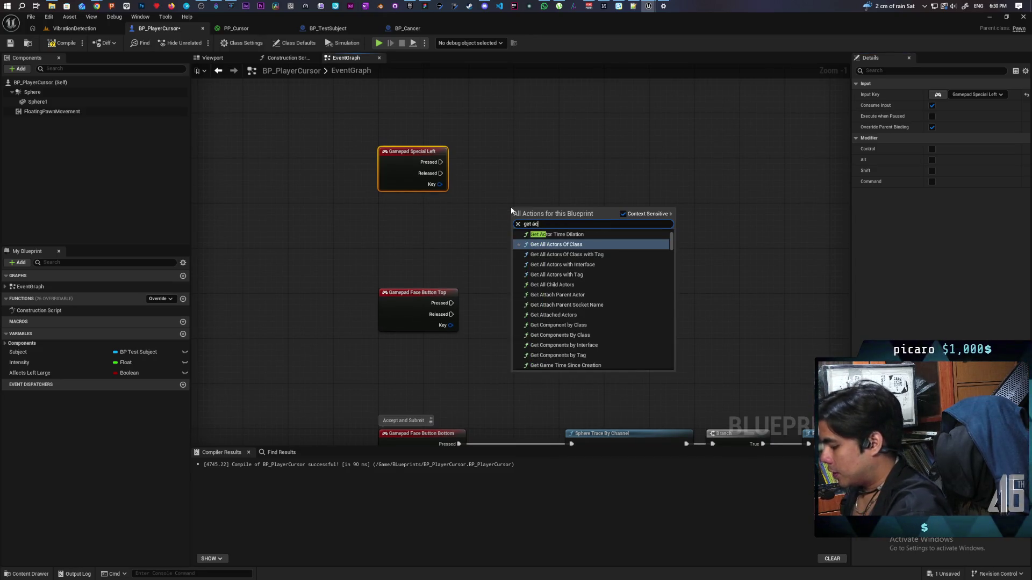
type("tor of")
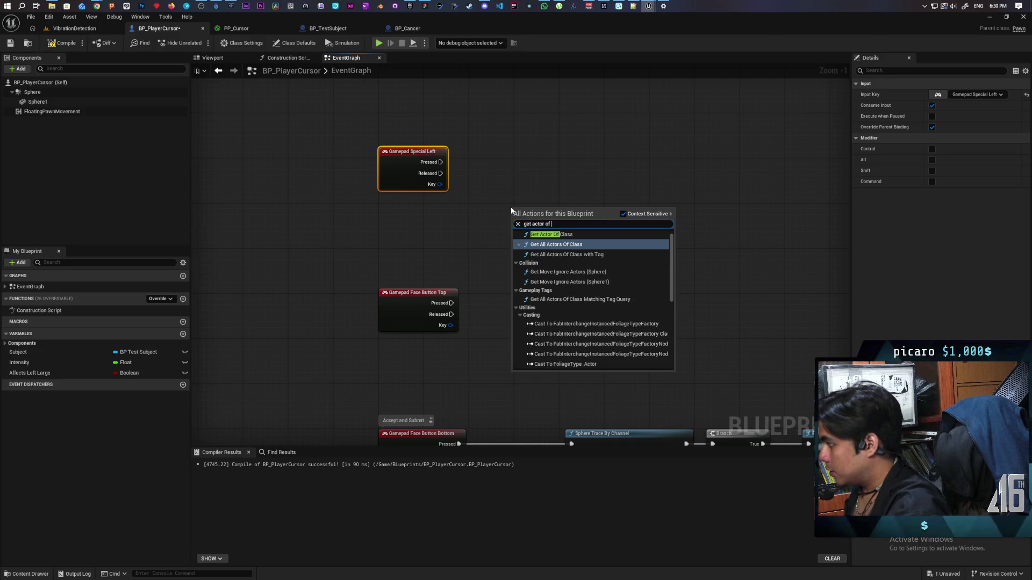
left_click(540, 235)
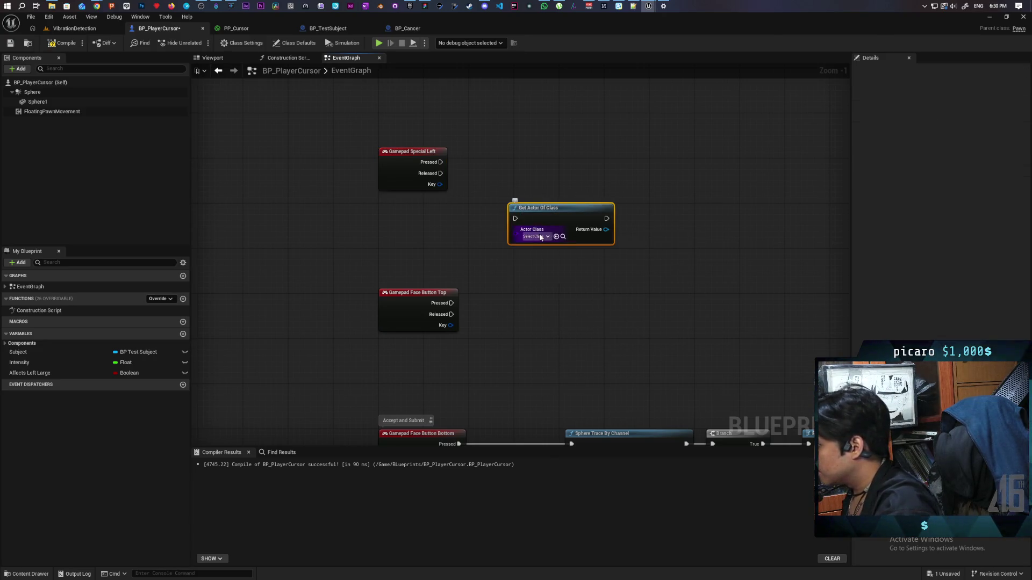
left_click(540, 236)
type("po")
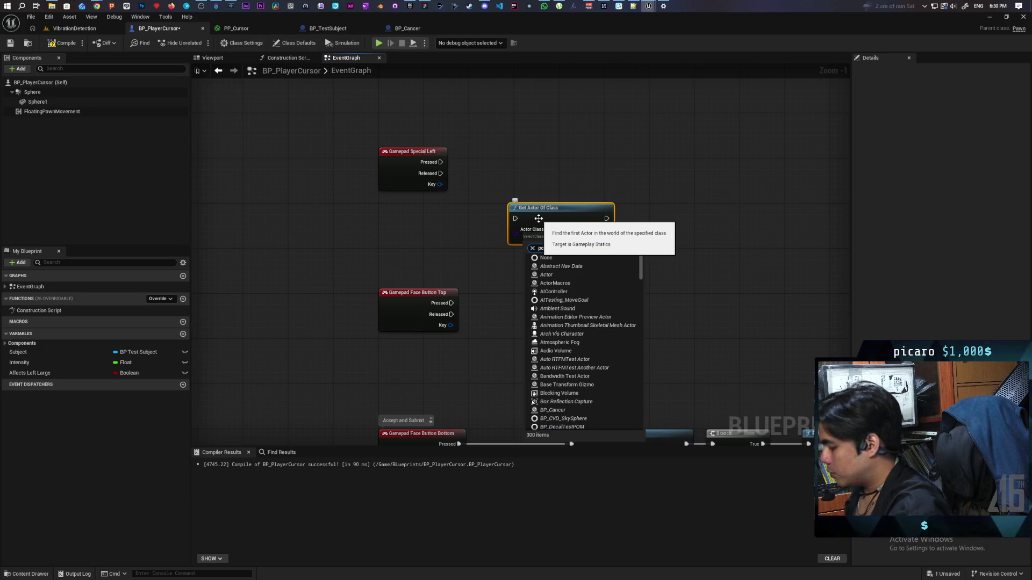
type("st pro")
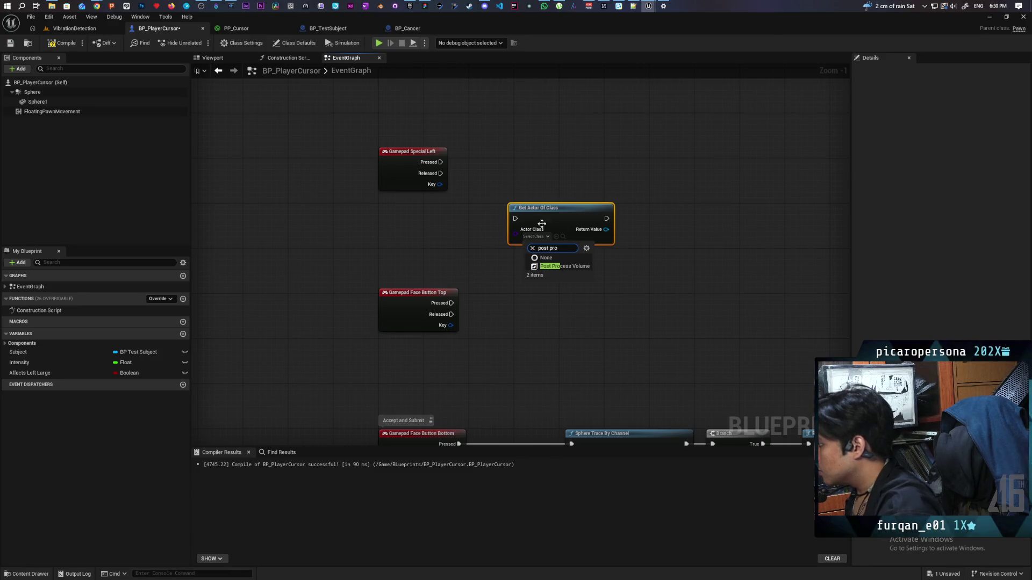
left_click(564, 266)
left_click_drag(545, 202, 516, 151)
mouse_move(441, 162)
left_mouse_down()
mouse_move(516, 177)
mouse_move(481, 161)
mouse_move(430, 194)
left_mouse_up()
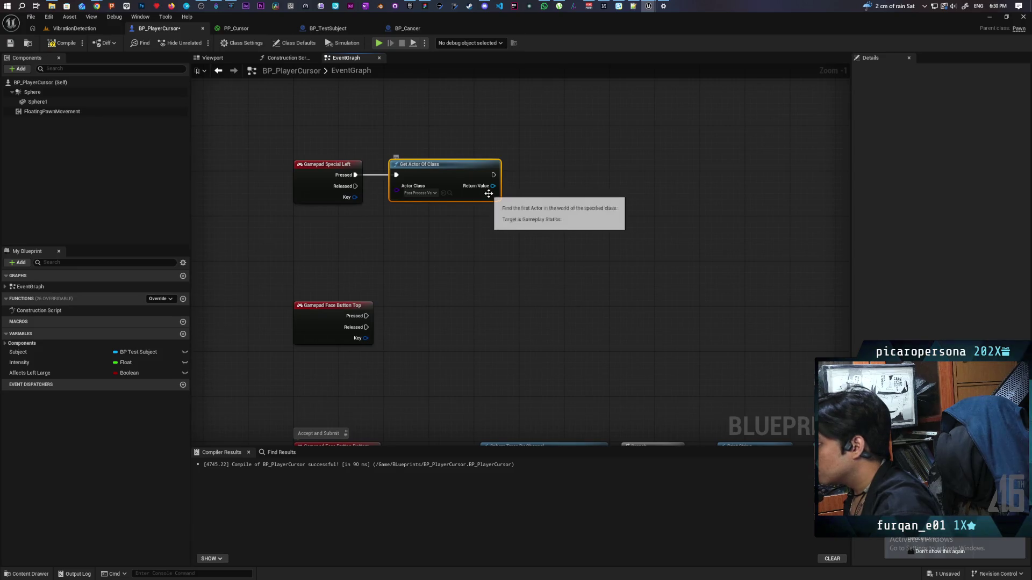
Step: Search 'set material' off the Return Value, cancel without adding, and return to the level
left_click_drag(492, 187, 540, 235)
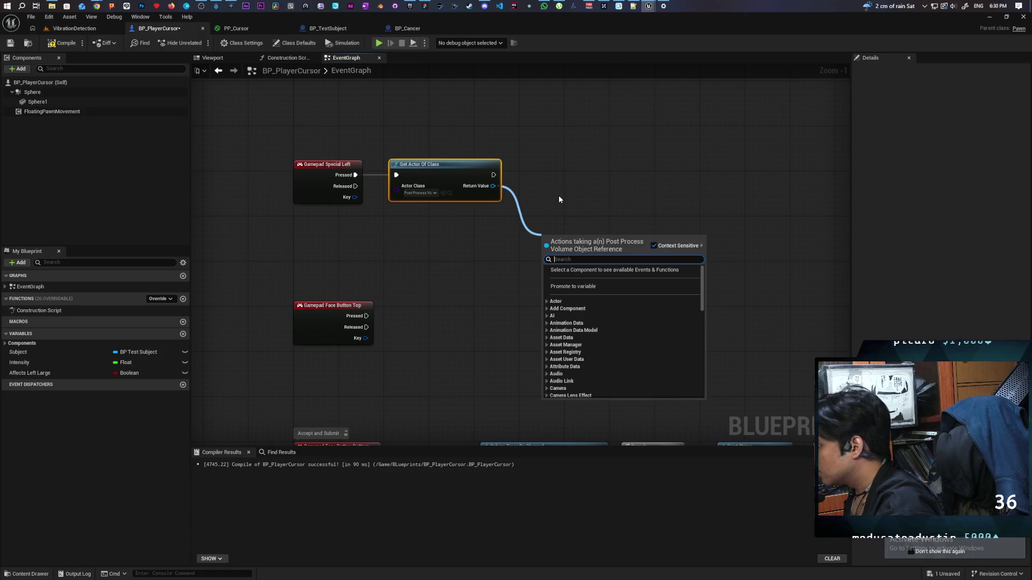
type("set mat")
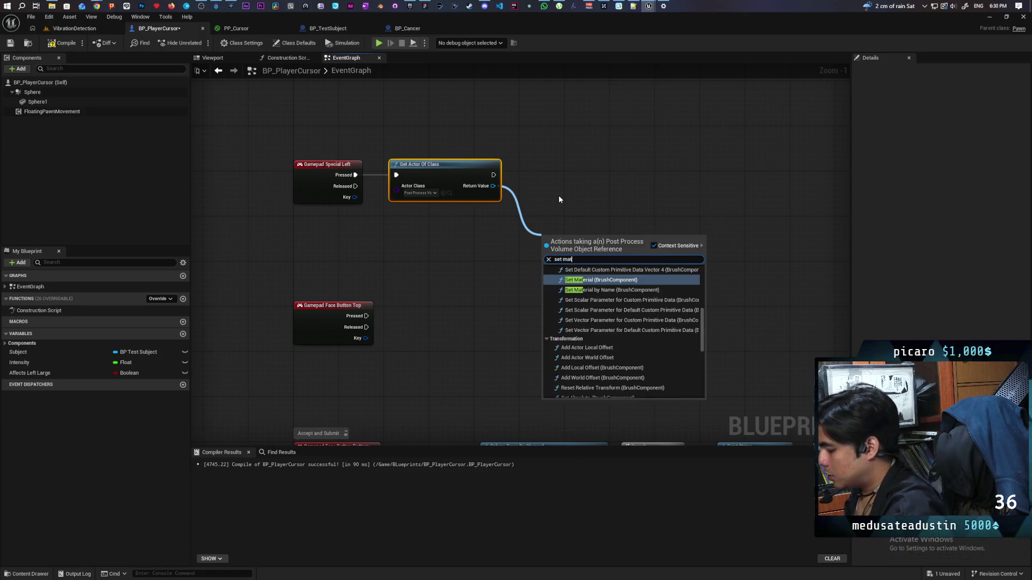
type("erial")
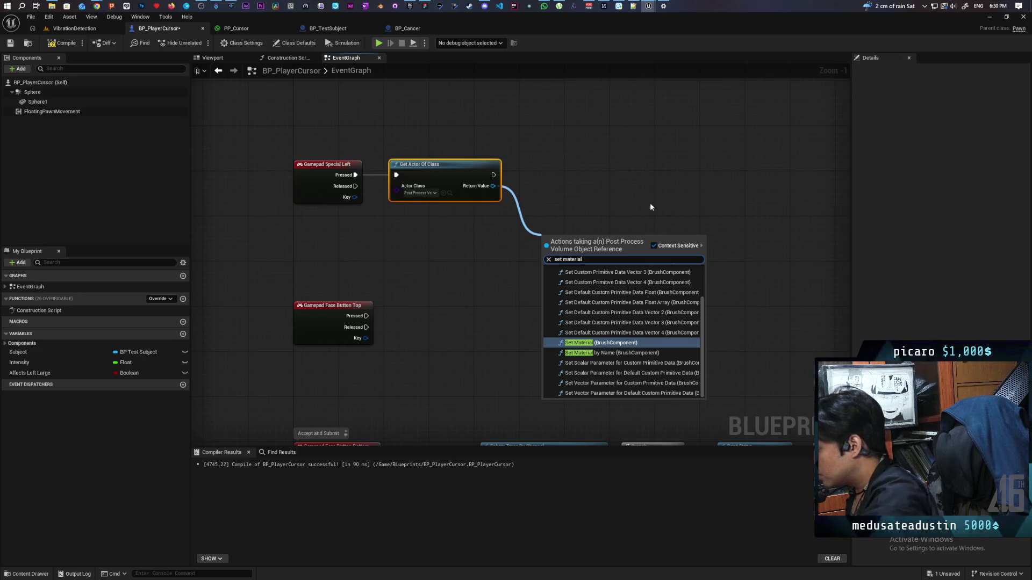
left_click(627, 205)
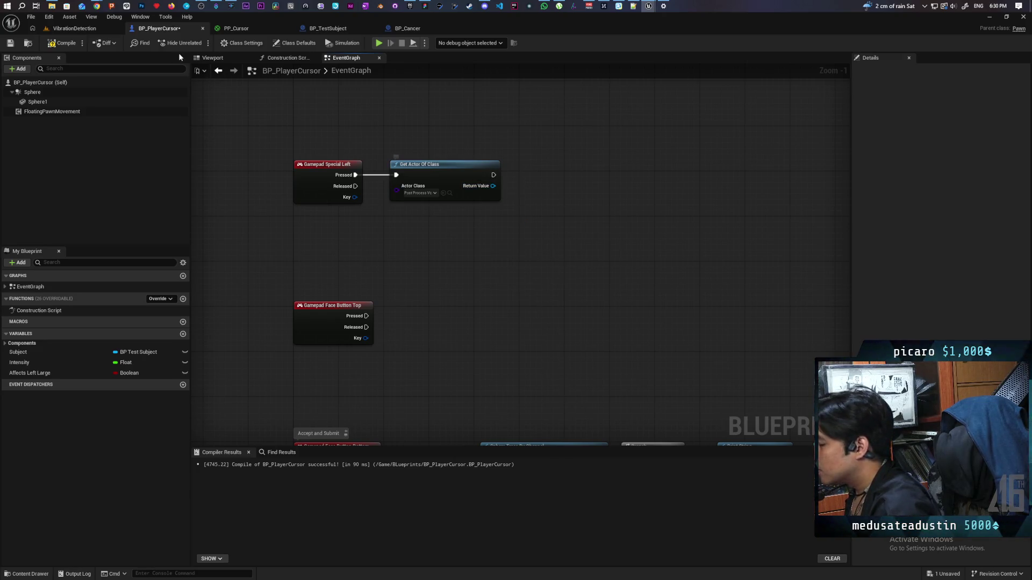
left_click(74, 28)
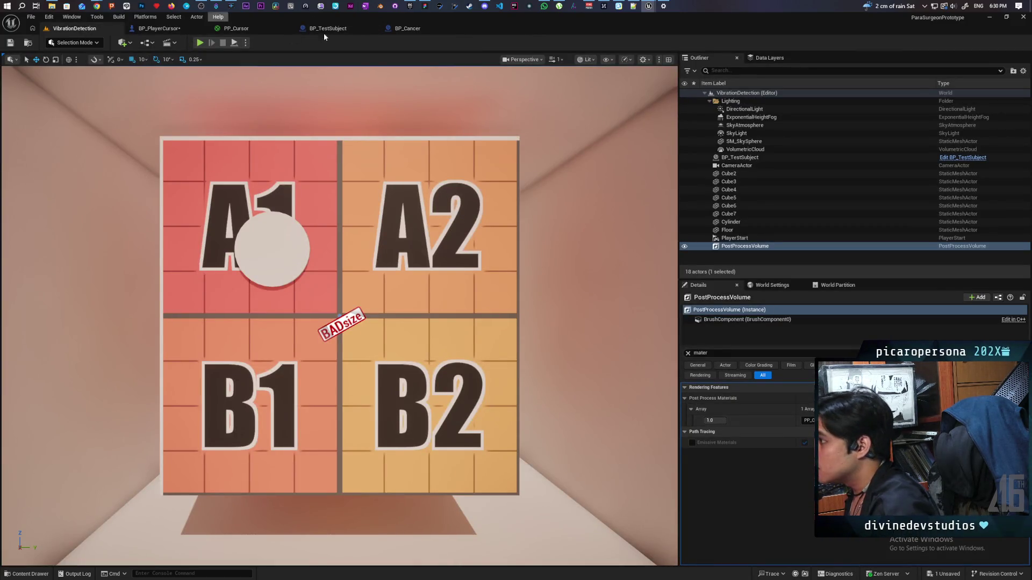
left_click(408, 30)
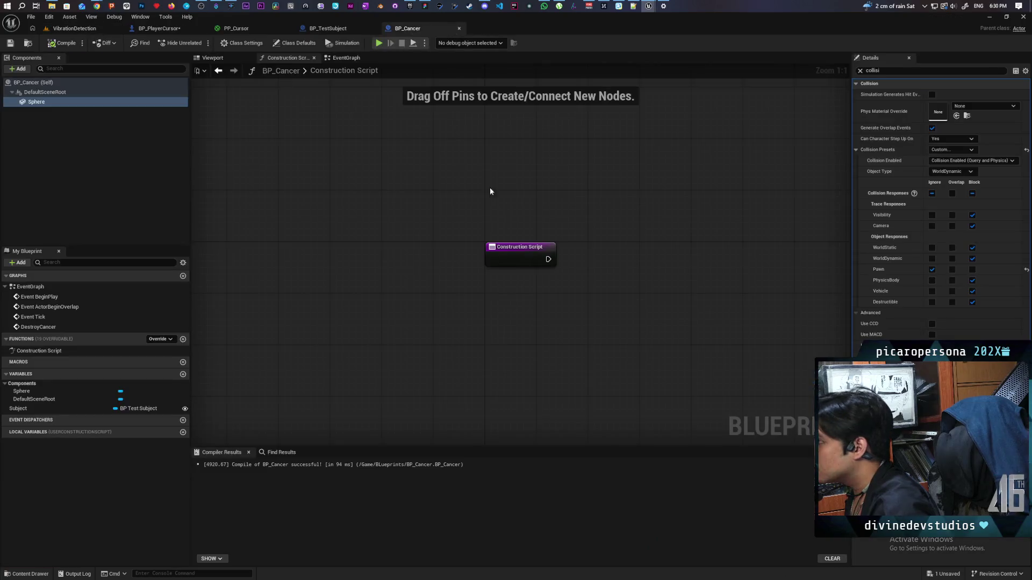
left_click(158, 28)
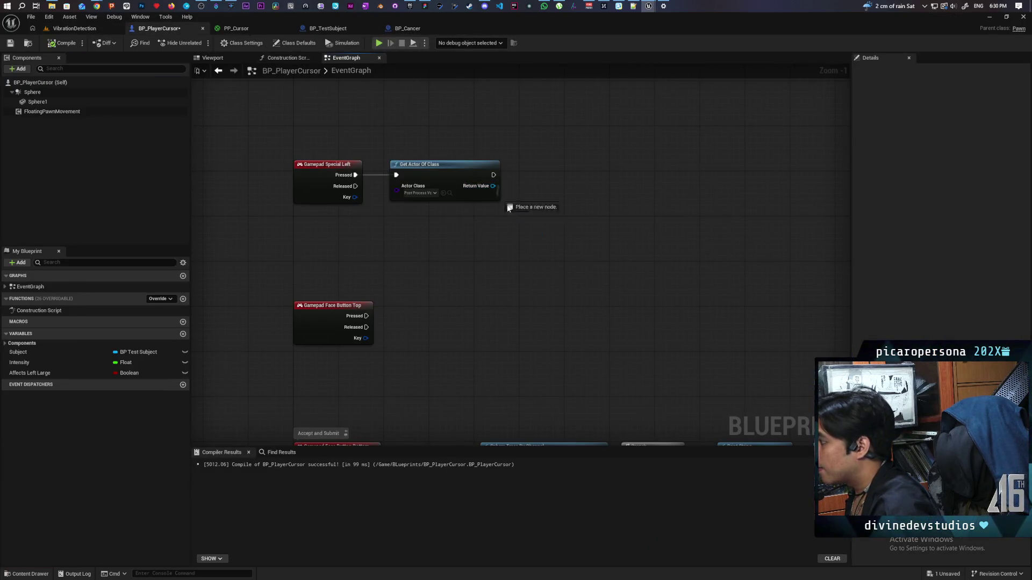
left_click_drag(503, 202, 527, 223)
type("post pro")
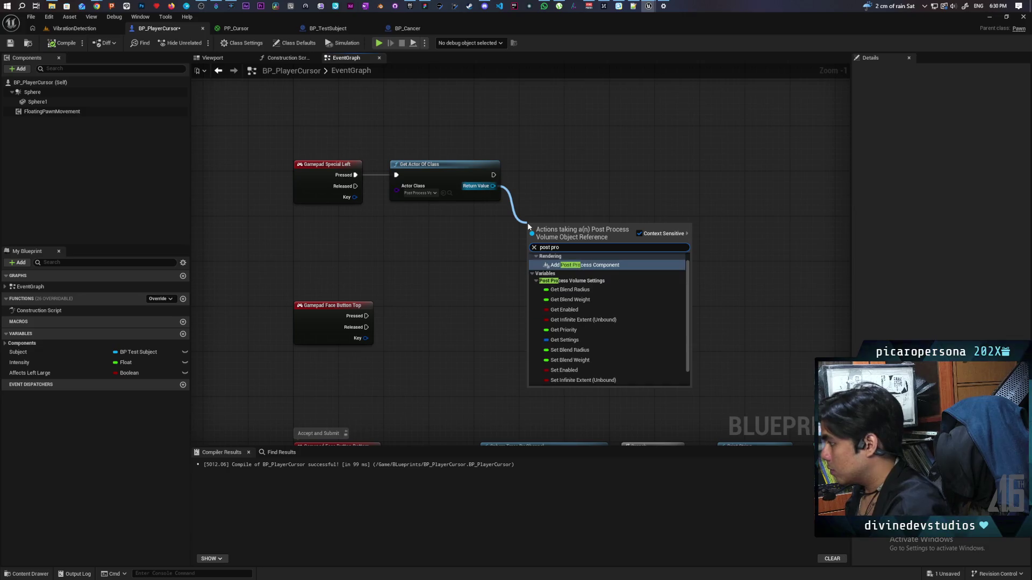
type("cess ,a")
key("BackSpace")
type("mat")
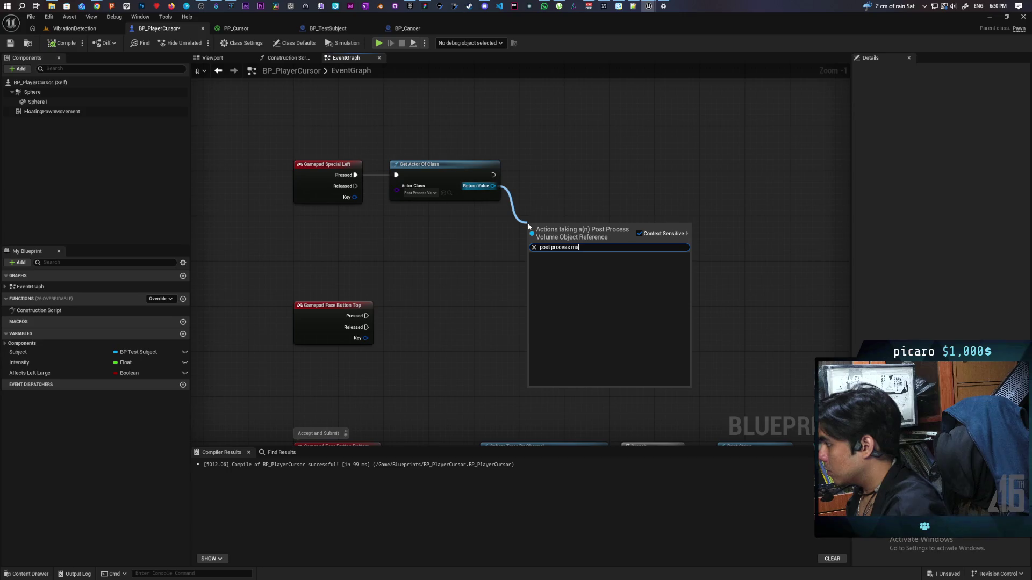
key("BackSpace")
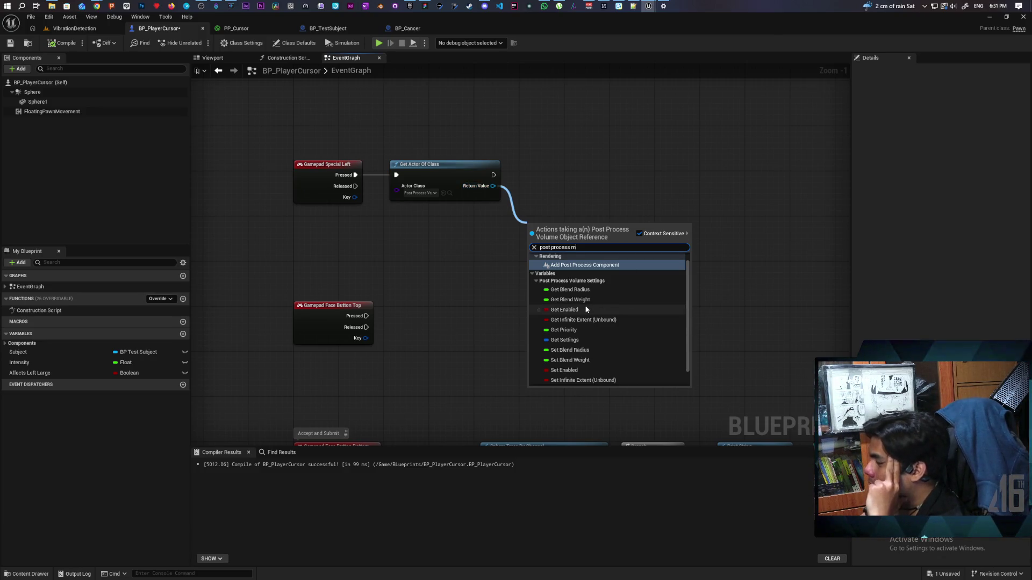
left_click(74, 28)
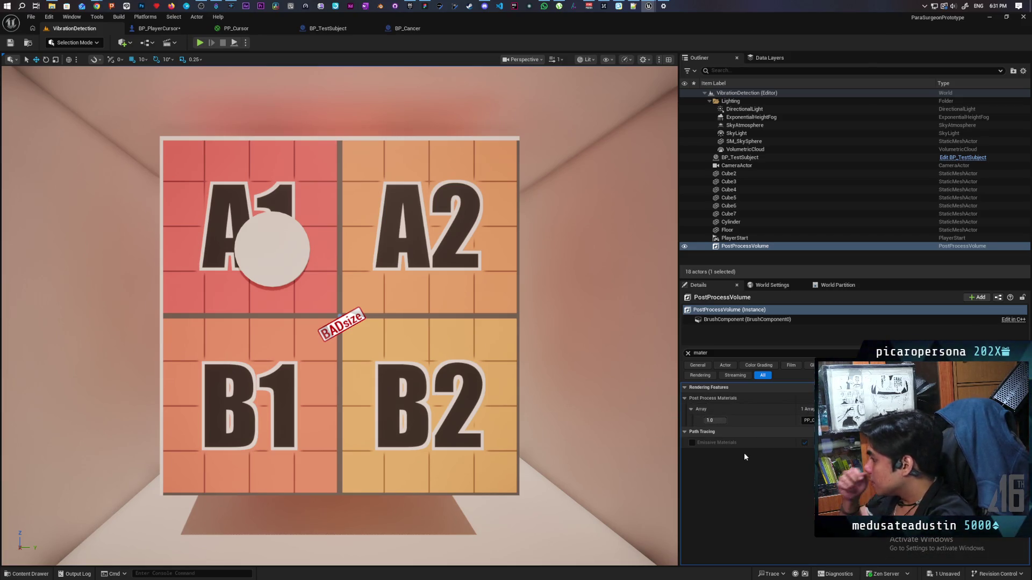
left_click(156, 28)
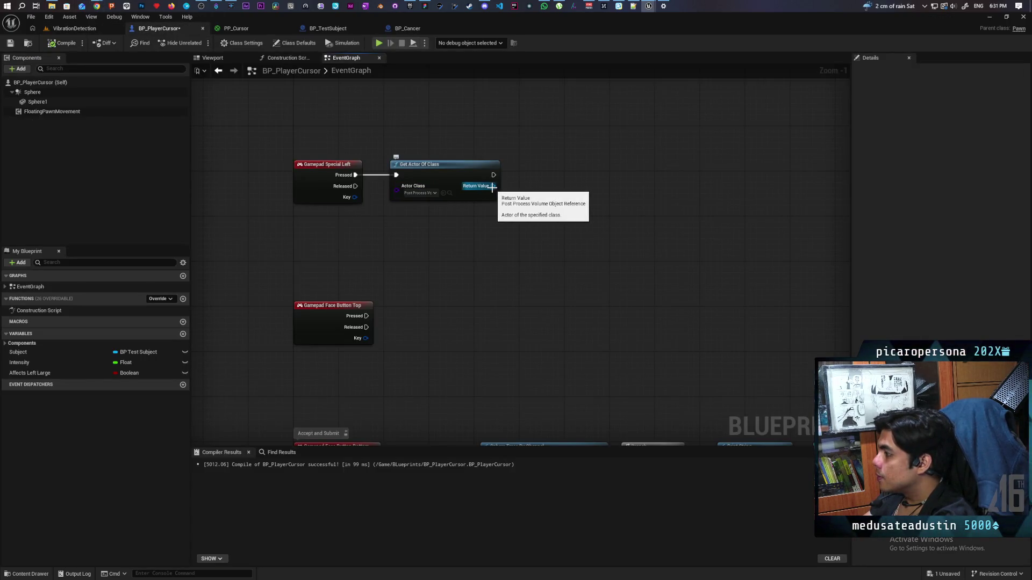
Step: Add a Get Settings node from the volume's Return Value and place it under Get Actor Of Class
left_click_drag(492, 187, 534, 222)
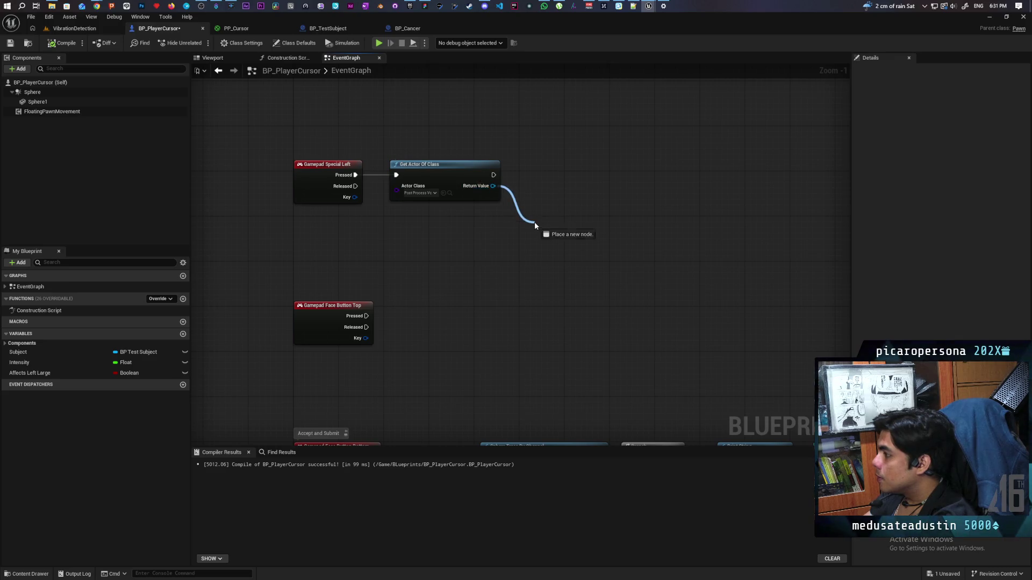
type("mat")
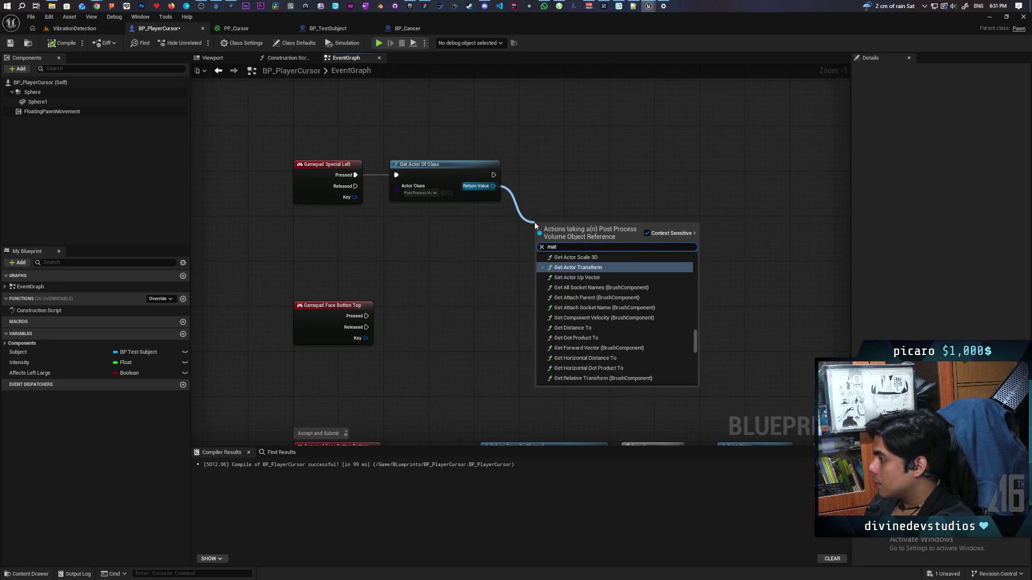
type("erials")
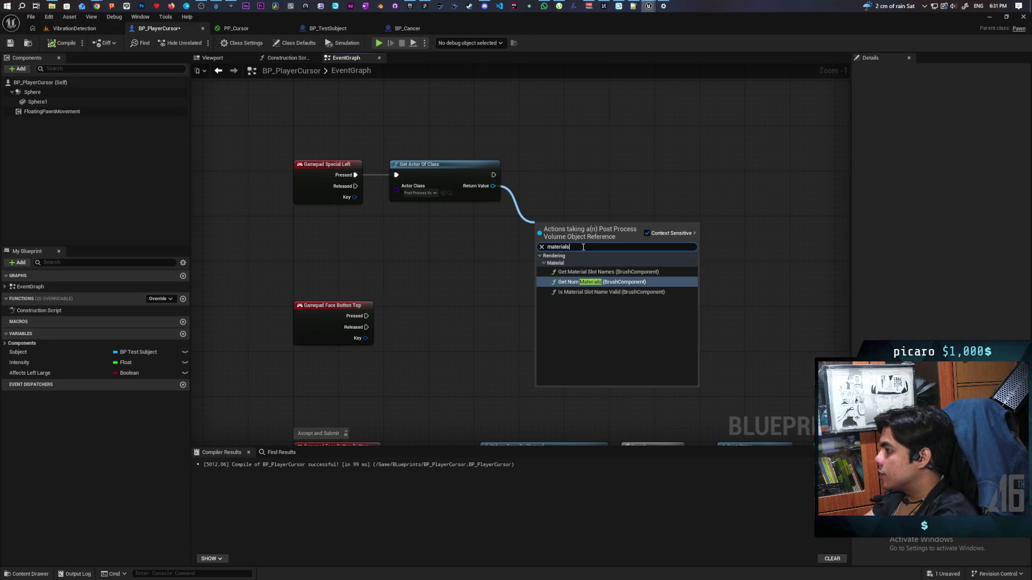
type("settings")
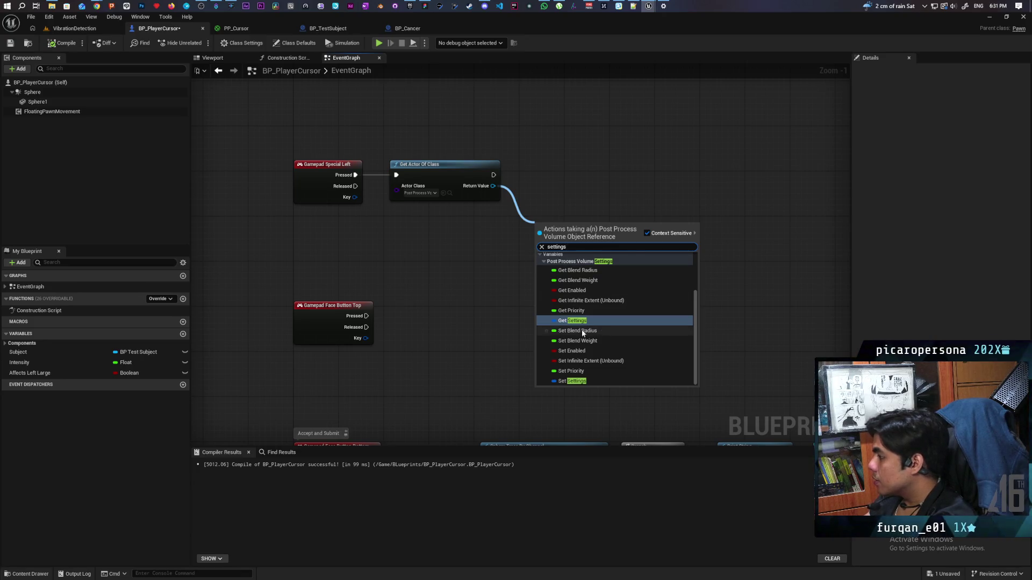
left_click(576, 321)
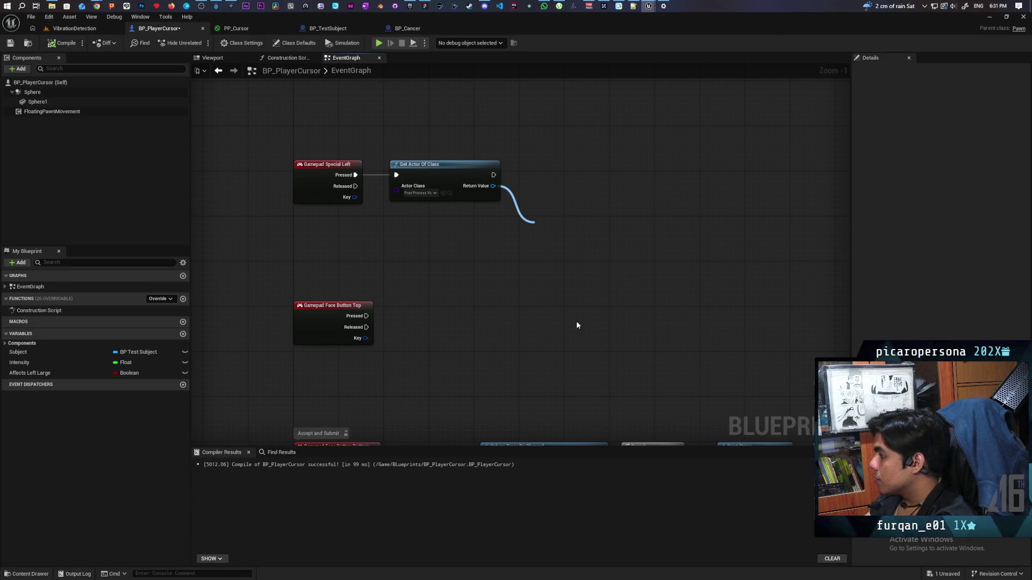
left_click_drag(559, 232, 450, 223)
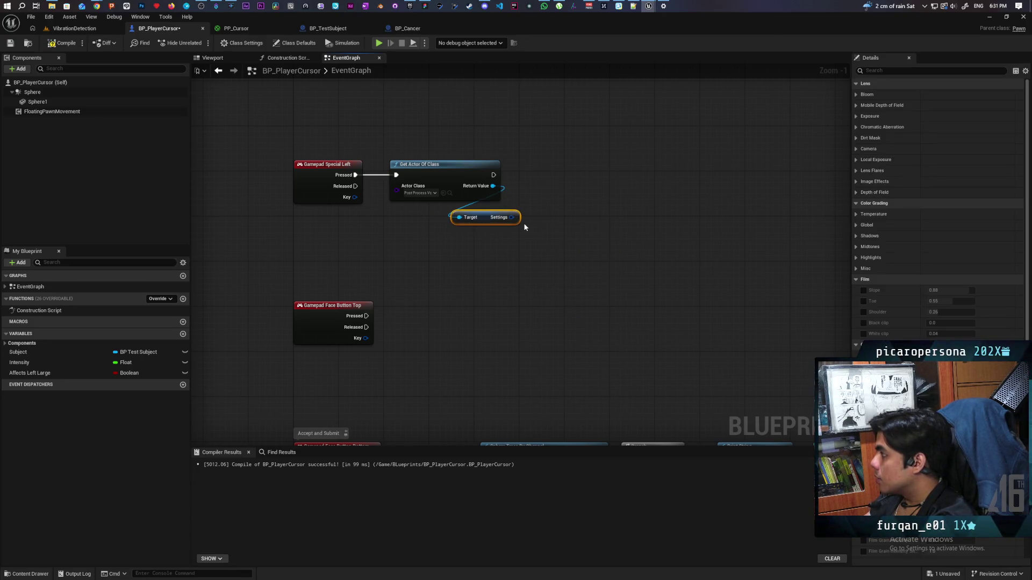
Step: Add Set members in Post Process Settings from Settings and chain it after Get Actor Of Class
left_click_drag(512, 217, 529, 249)
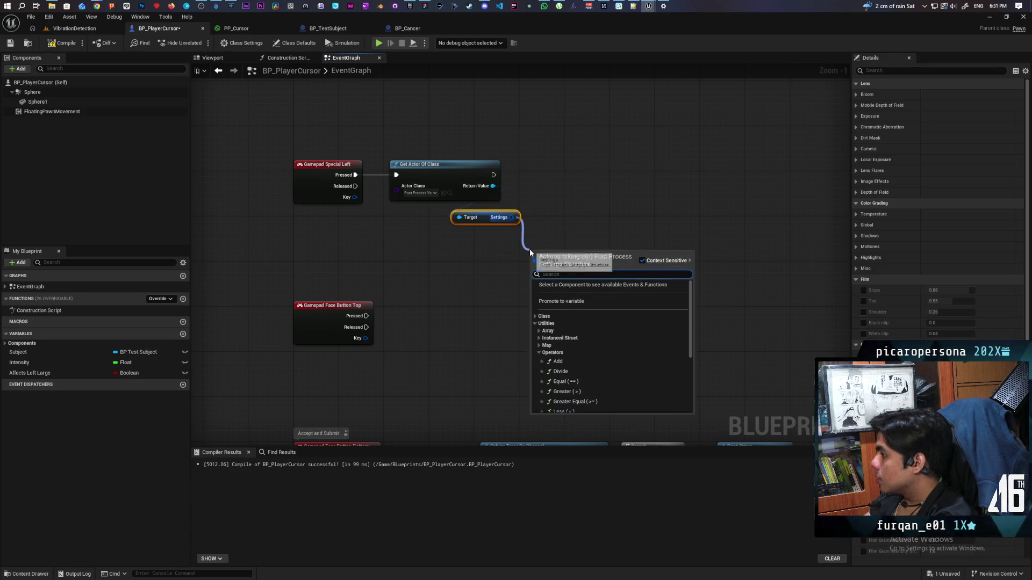
type("set")
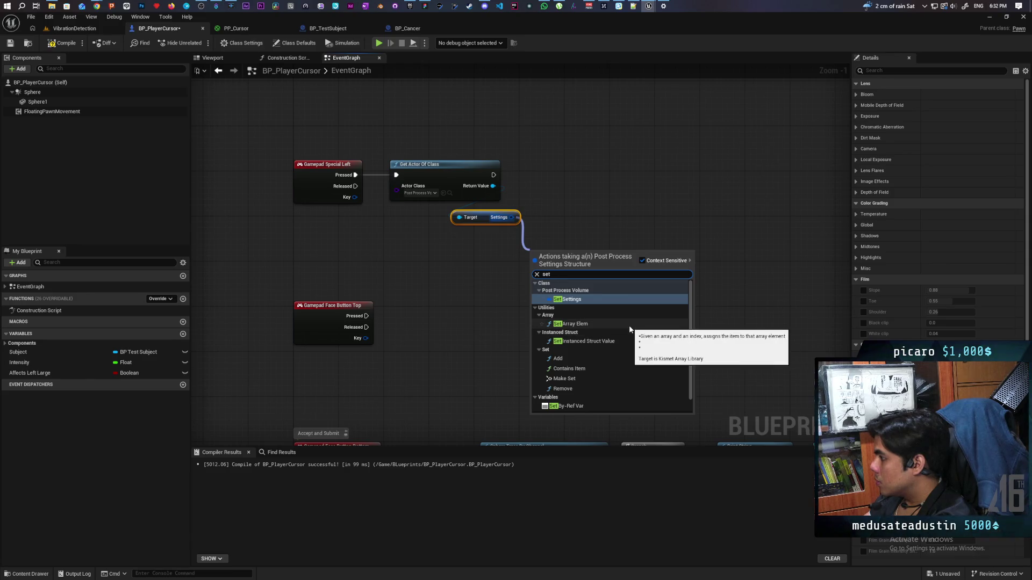
scroll(629, 326, "down", 1)
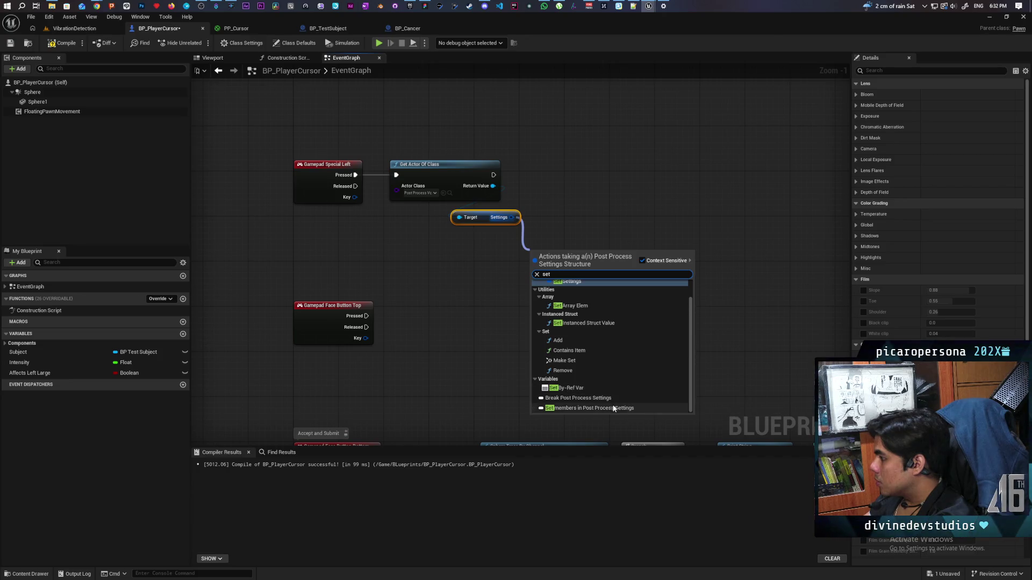
left_click_drag(614, 352, 552, 419)
mouse_move(503, 322)
left_mouse_down()
mouse_move(537, 230)
mouse_move(509, 241)
left_mouse_up()
left_click_drag(431, 242, 475, 243)
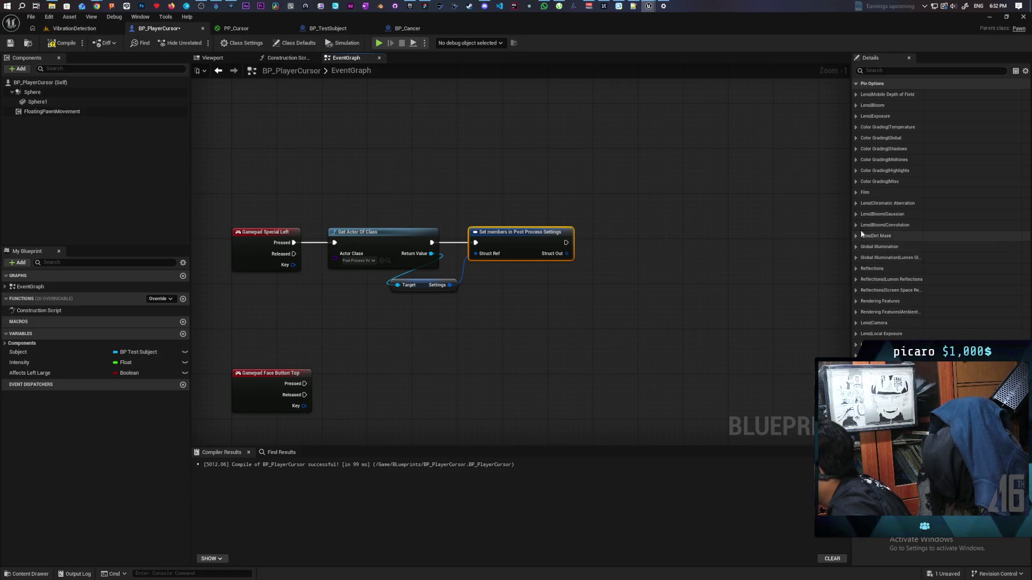
Step: Expose Post Process Materials as an input pin on the Set members node
left_click(893, 70)
type("mater")
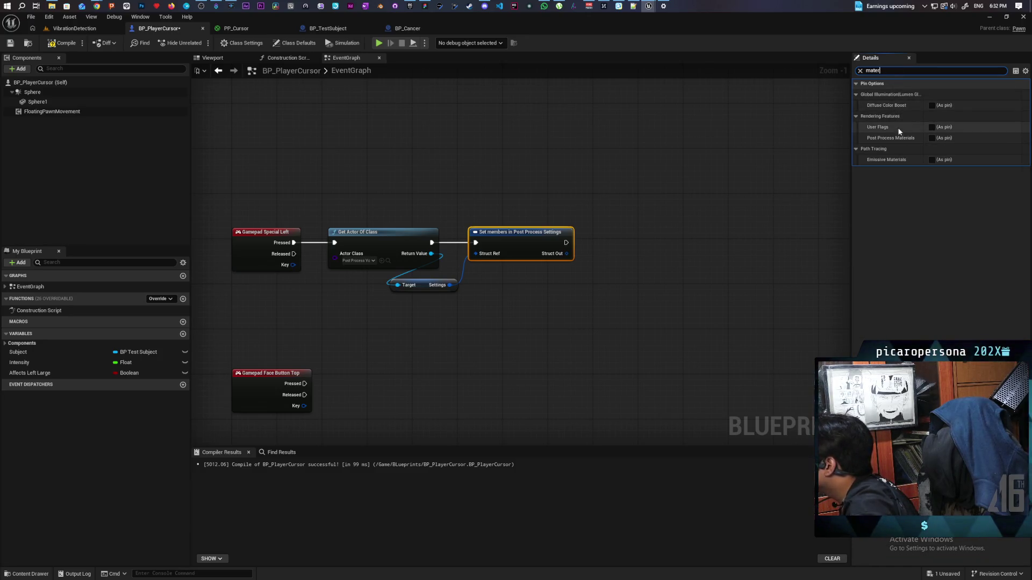
left_click(931, 138)
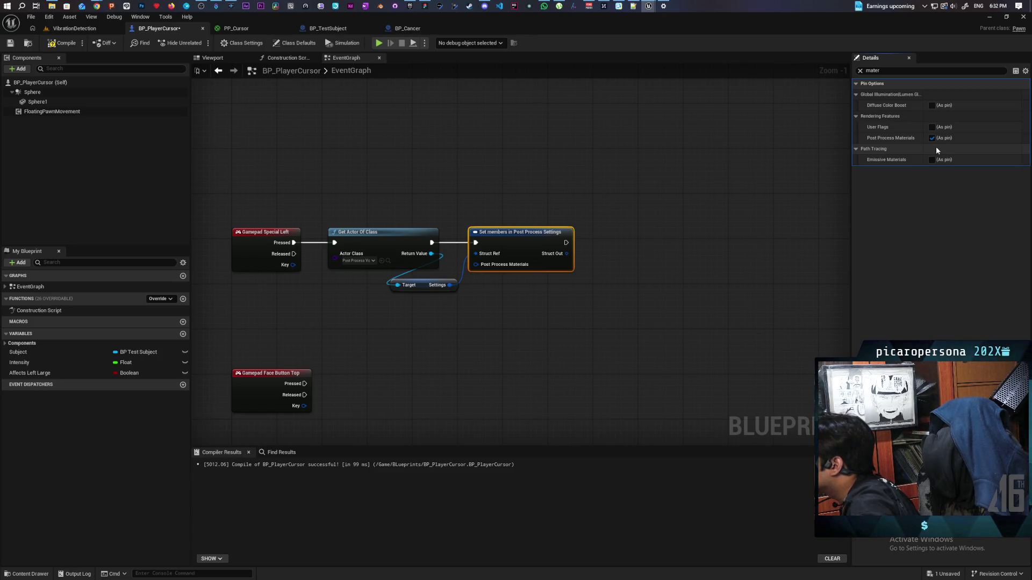
Step: Compile, shift Set members right, and add then delete a Break Post Process Settings node
left_click(62, 43)
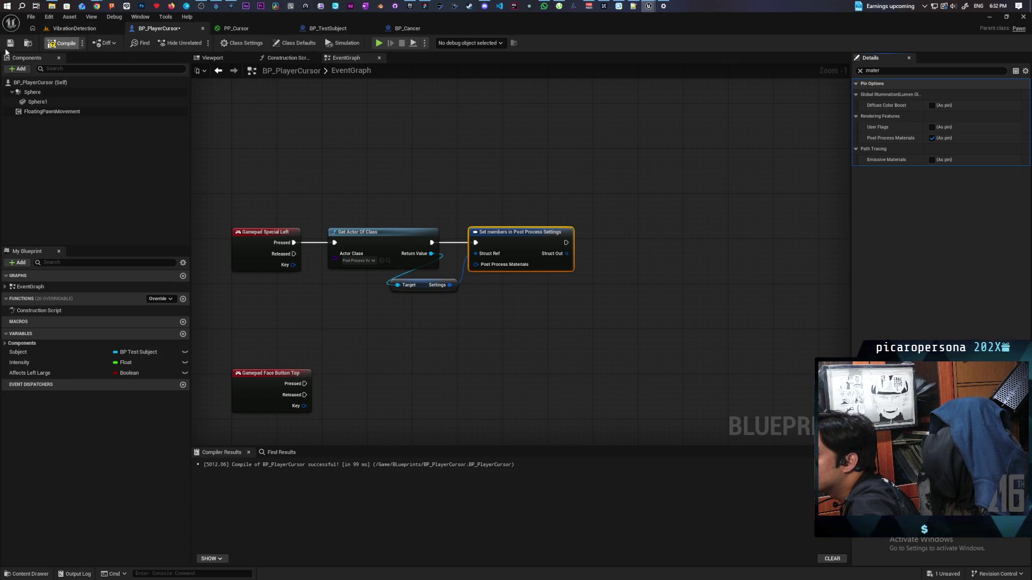
left_click_drag(525, 242, 671, 242)
left_click_drag(449, 285, 460, 335)
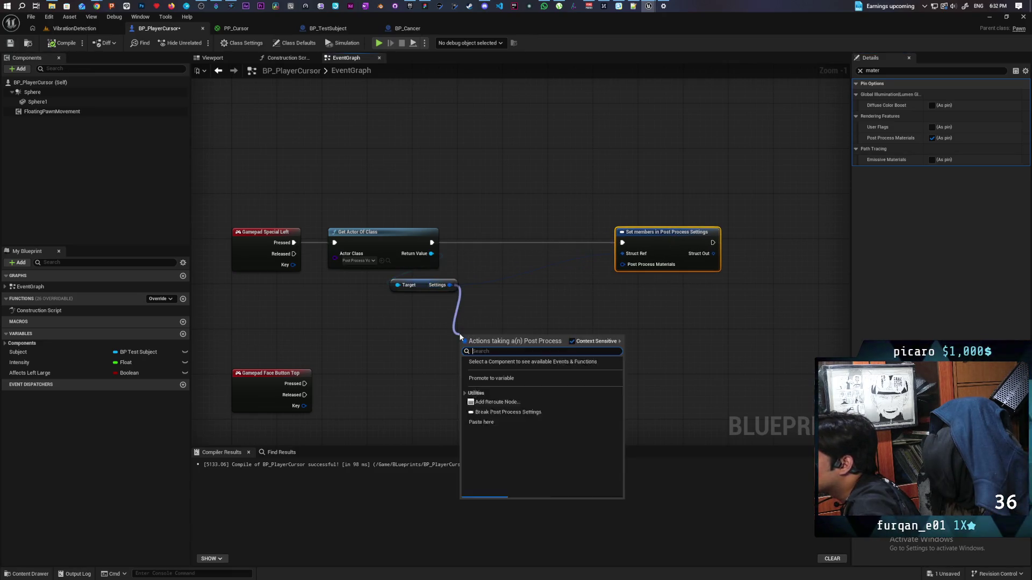
type("brea")
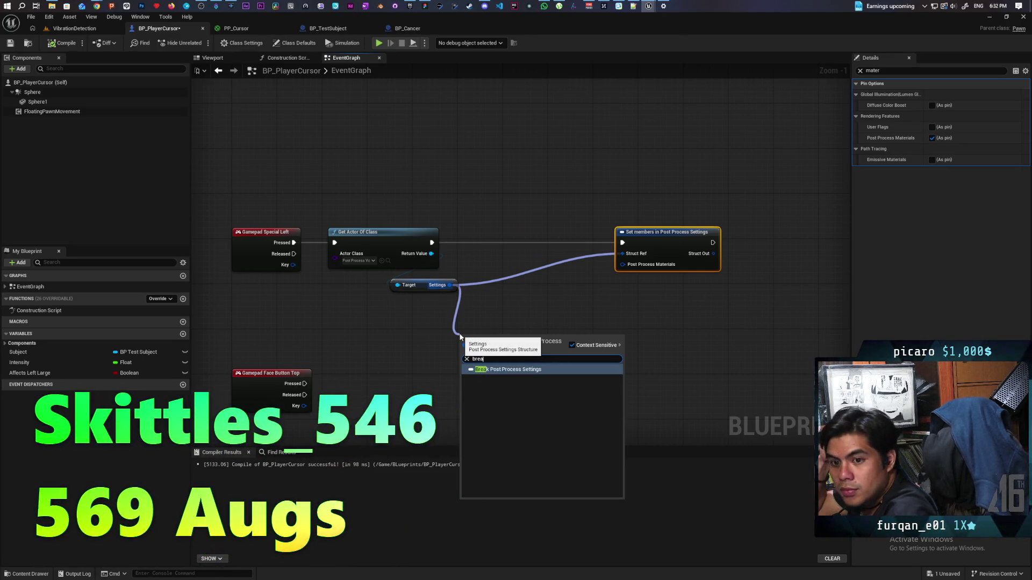
key("Return")
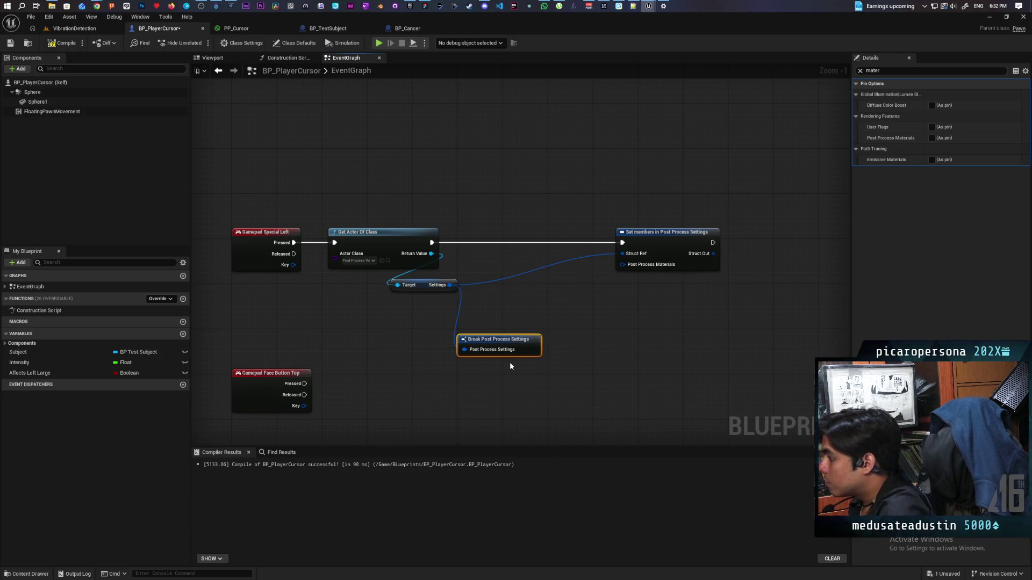
key("Delete")
Step: Start a 'ge' action search off the Settings output, then cancel it
left_click_drag(450, 285, 459, 323)
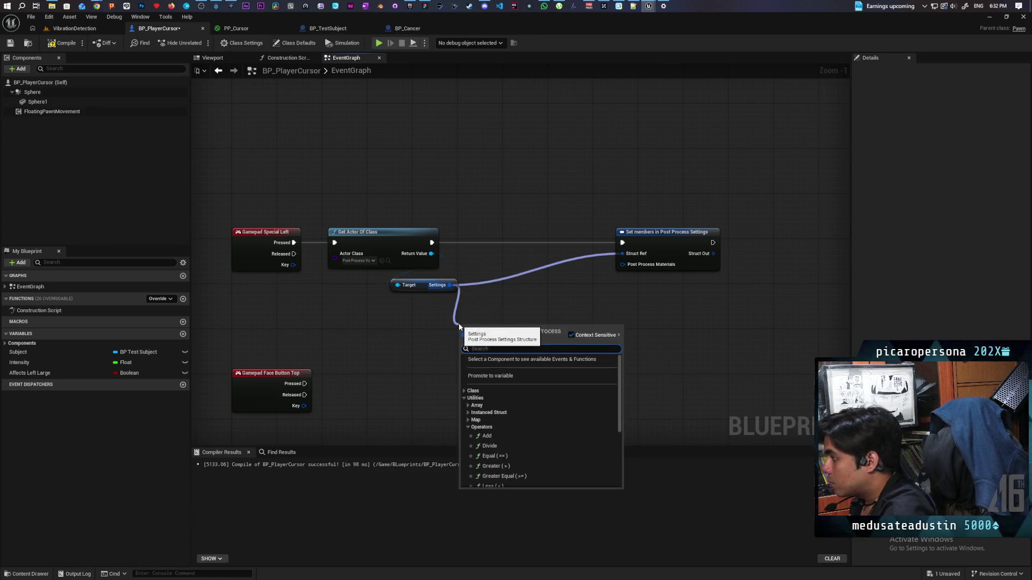
type("get")
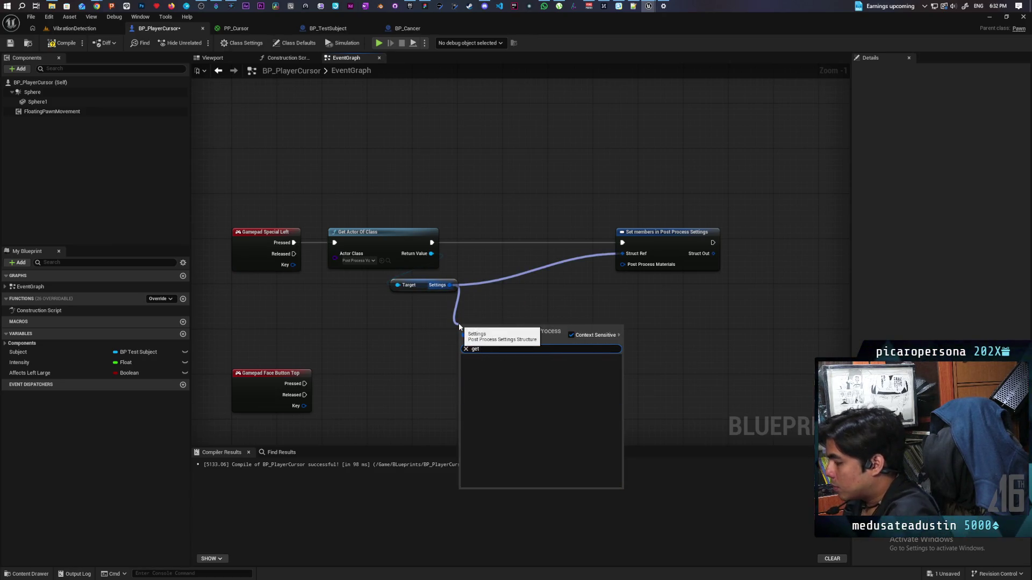
key("Escape")
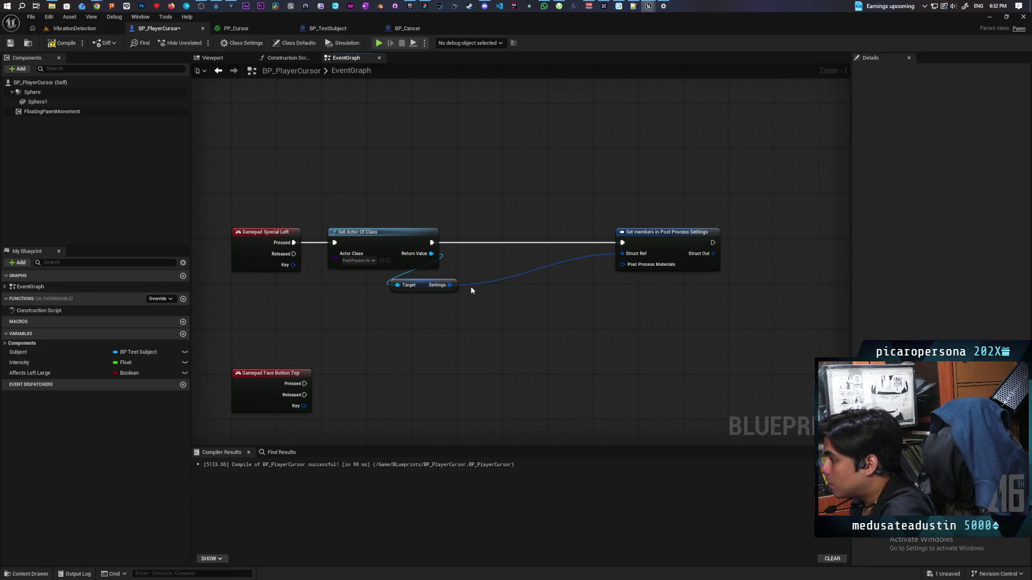
Step: Chain Make Weighted Blendables, Make Array and Make Weighted Blendable into Post Process Materials
mouse_move(622, 264)
left_mouse_down()
mouse_move(581, 340)
mouse_move(567, 327)
left_mouse_up()
type("make")
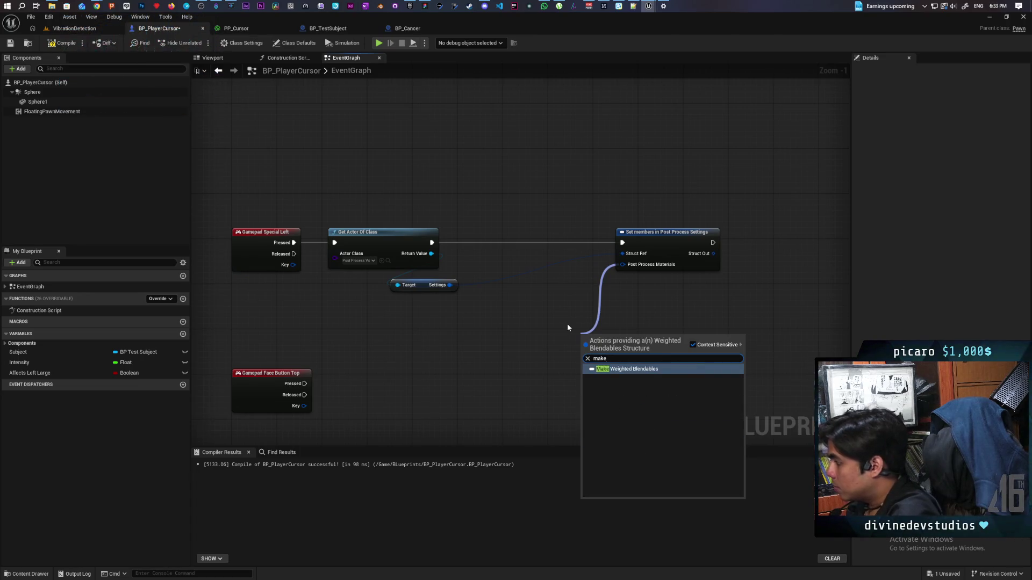
key("Return")
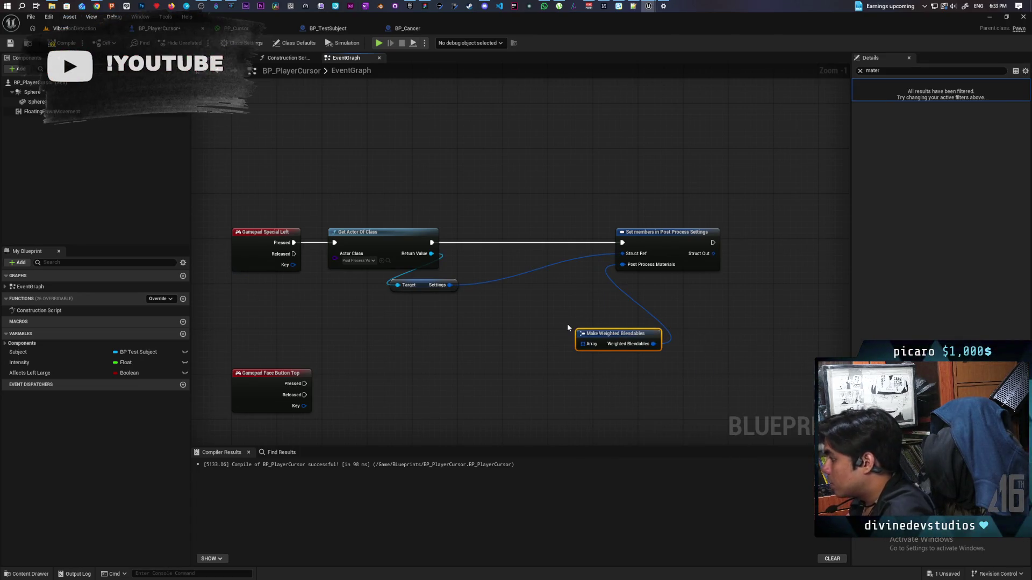
left_click_drag(583, 344, 552, 330)
type("make array")
key("Return")
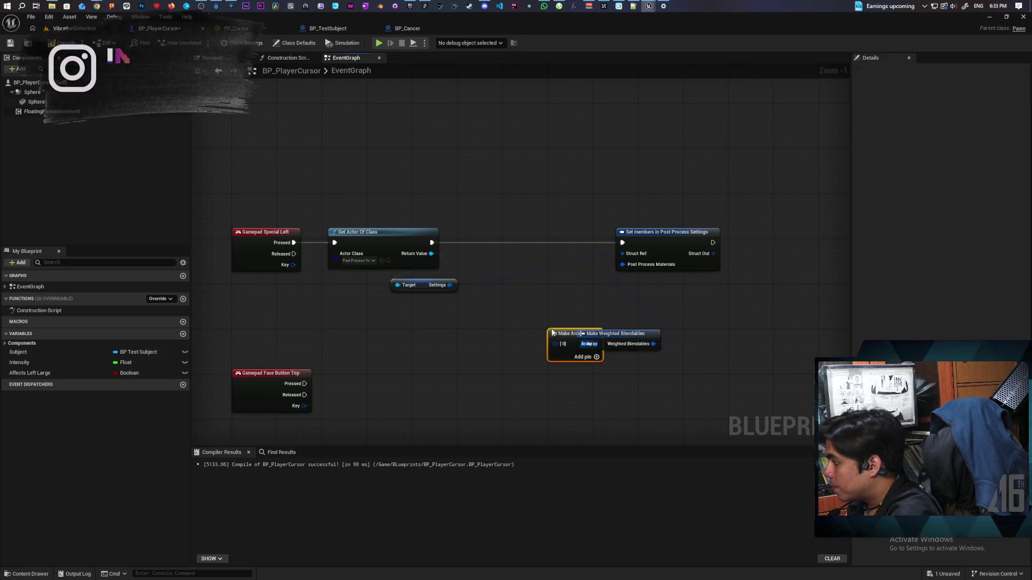
left_click_drag(559, 333, 439, 340)
type("weighted")
left_click(535, 368)
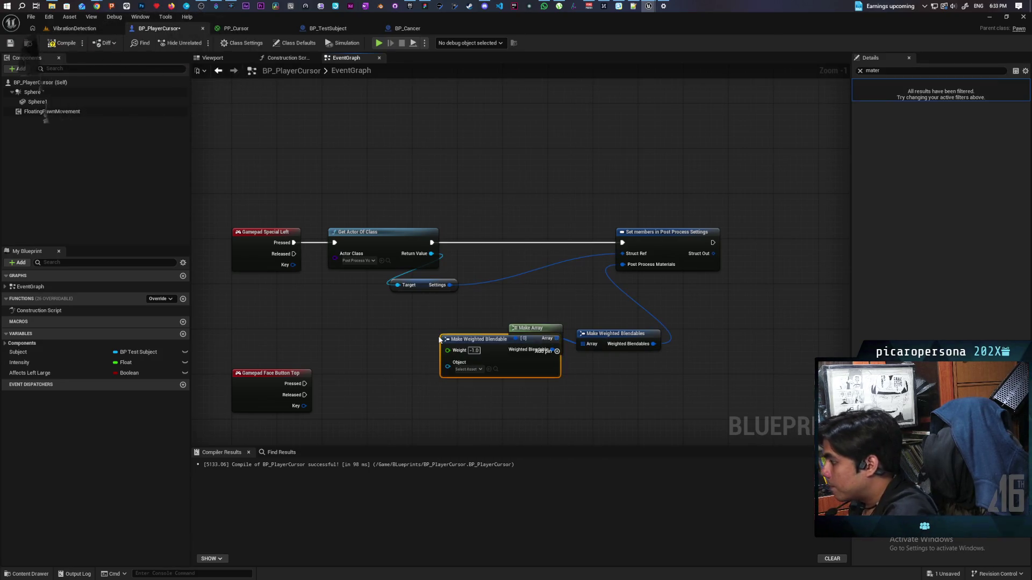
left_click_drag(535, 367, 461, 355)
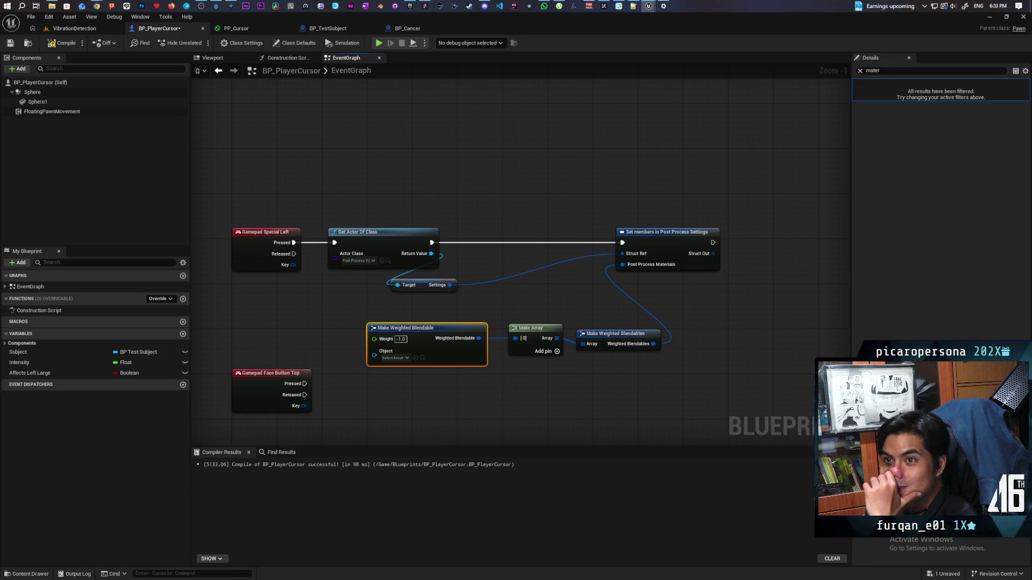
Step: Straighten the blendable nodes' connections and box-select the Settings and blendable chain
left_click_drag(546, 381, 476, 358)
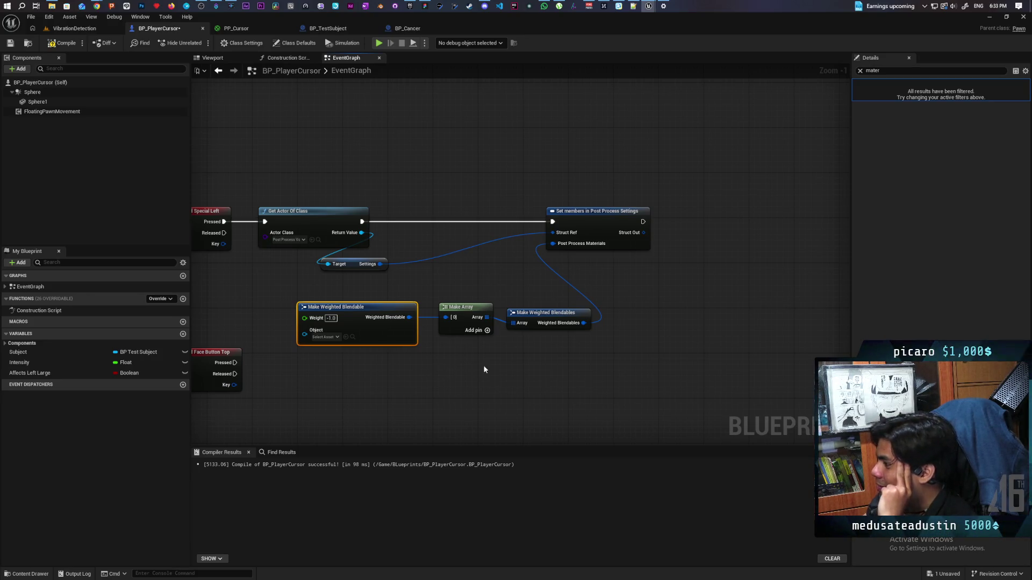
left_click_drag(511, 349, 632, 308)
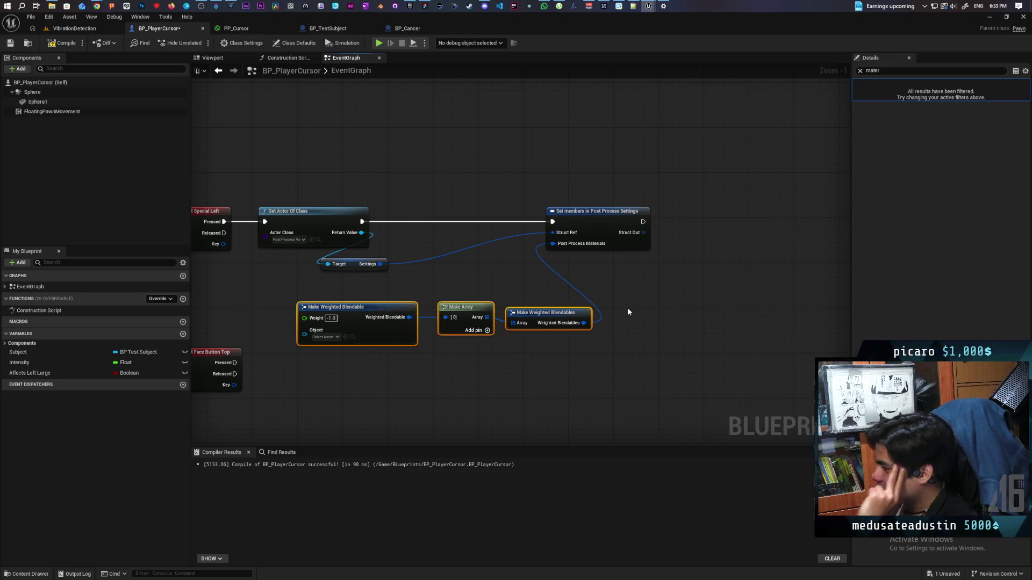
key("q")
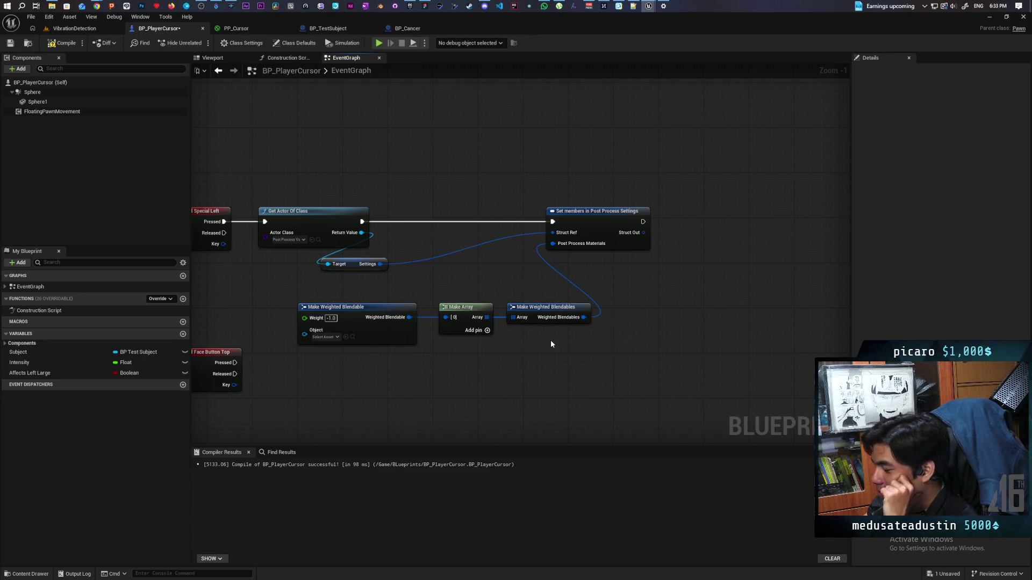
key("Home")
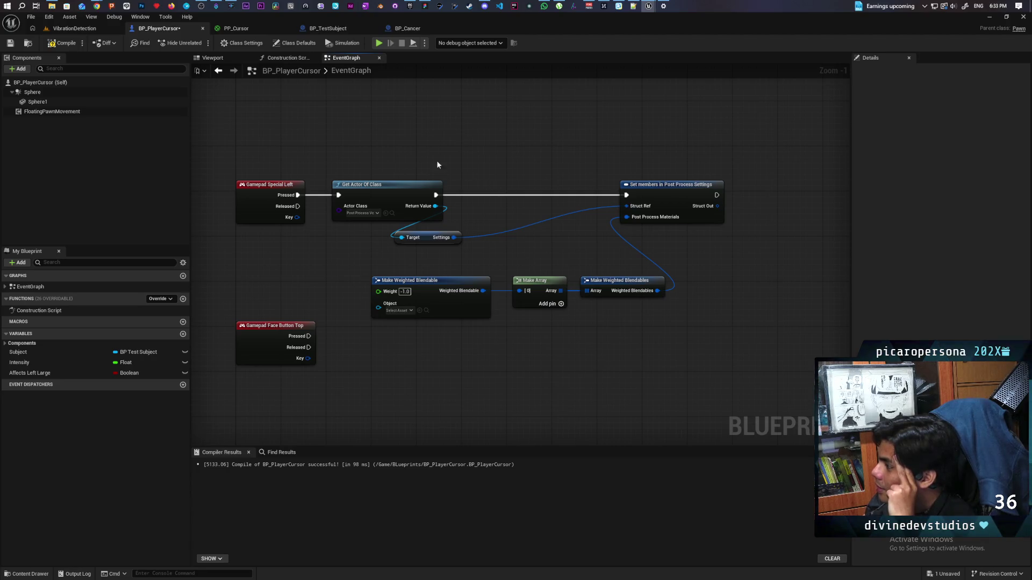
left_click_drag(450, 168, 777, 344)
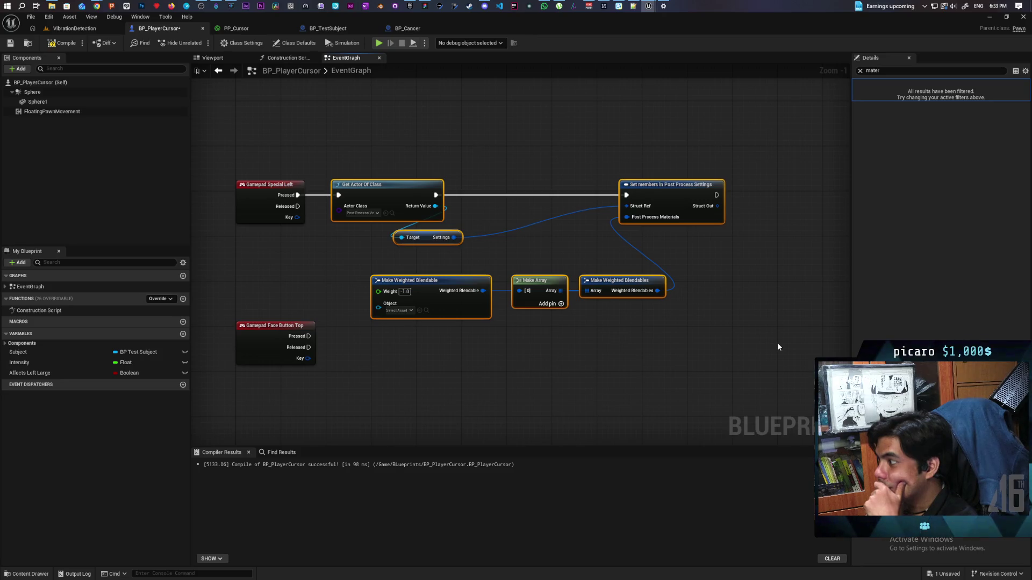
mouse_move(576, 352)
left_mouse_down()
mouse_move(368, 272)
mouse_move(684, 245)
left_mouse_up()
Step: Delete the materials chain and add a SET Infinite Extent (Unbound) node after Get Actor Of Class
key("Delete")
left_click(671, 194)
key("Delete")
left_click_drag(435, 205, 458, 238)
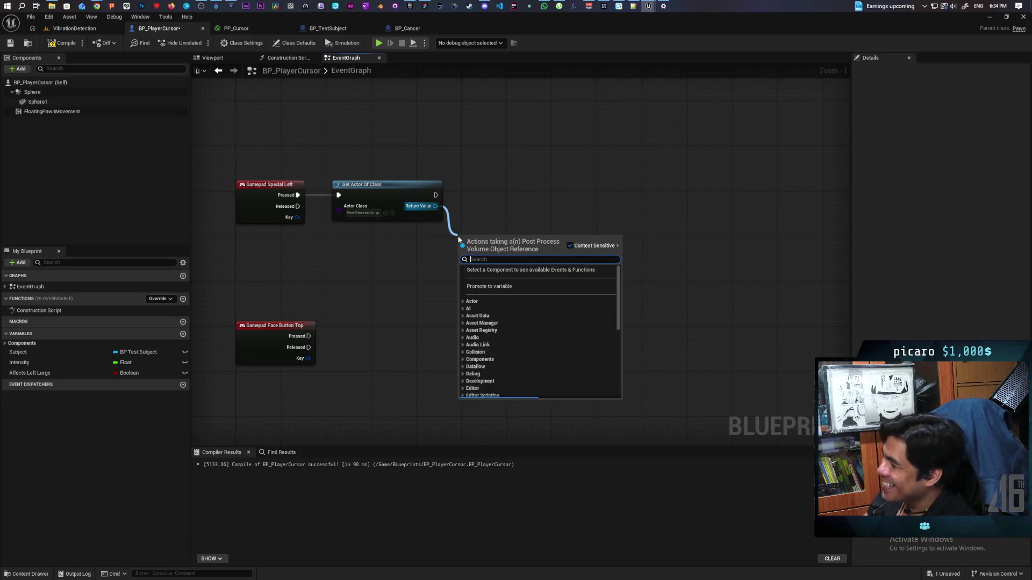
type("set")
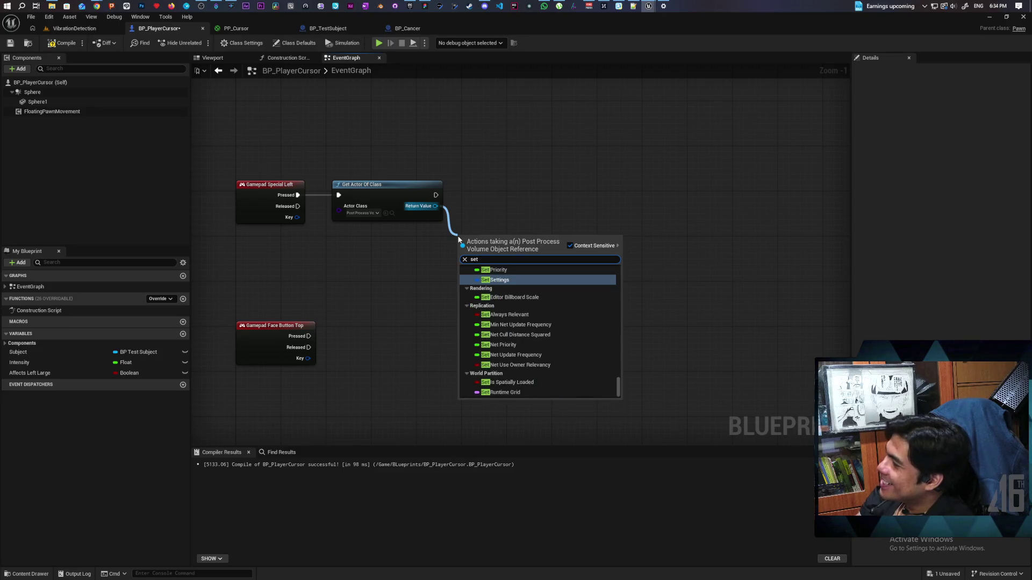
type(" unbou")
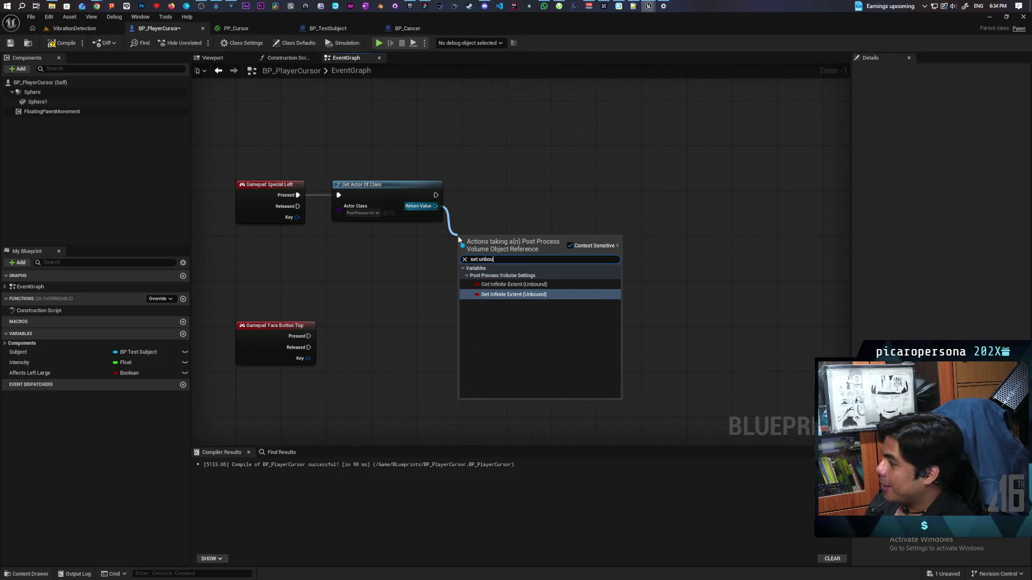
left_click(486, 294)
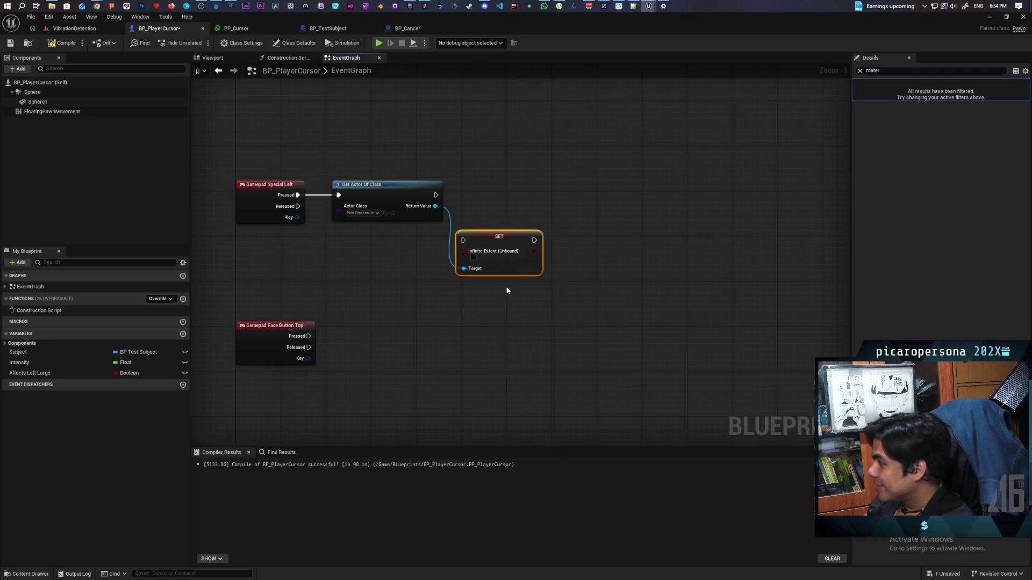
mouse_move(488, 242)
left_mouse_down()
mouse_move(494, 191)
mouse_move(468, 189)
mouse_move(504, 192)
left_mouse_up()
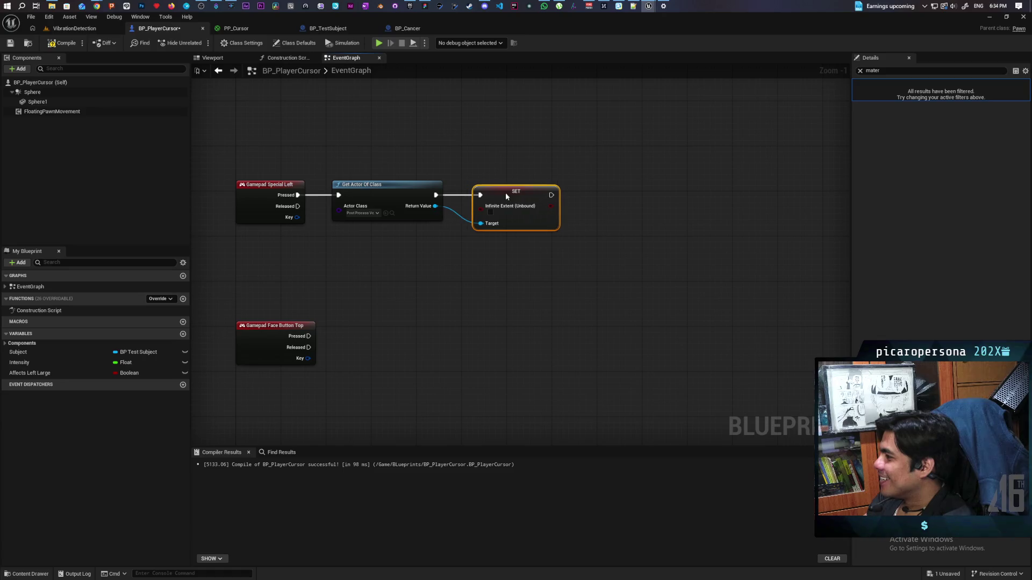
mouse_move(459, 260)
left_mouse_down()
mouse_move(377, 276)
mouse_move(463, 267)
left_mouse_up()
left_click_drag(500, 207, 562, 207)
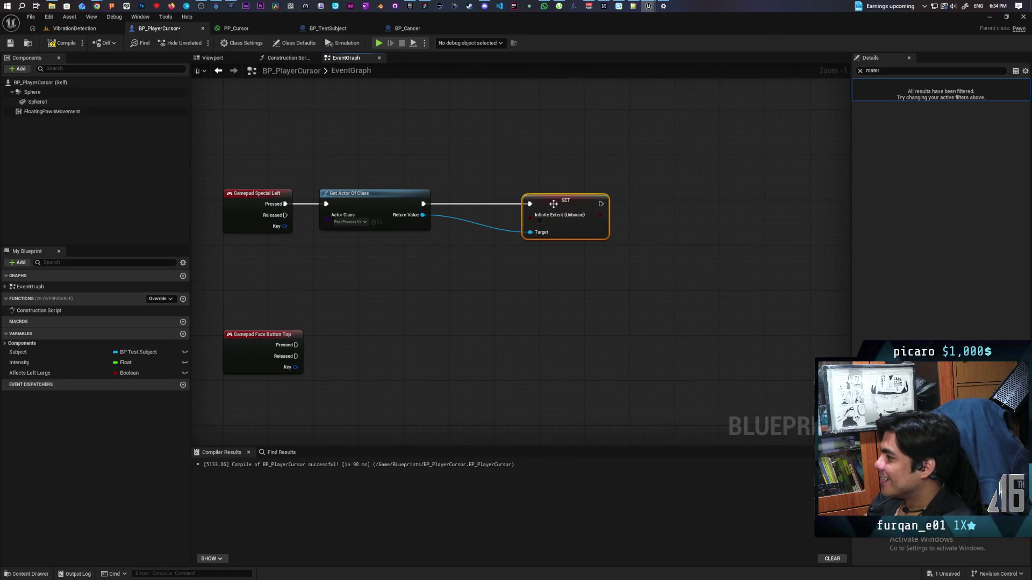
Step: Feed the setter with NOT of the Infinite Extent getter, then play the VibrationDetection level
left_click_drag(423, 215, 427, 277)
type("infinite")
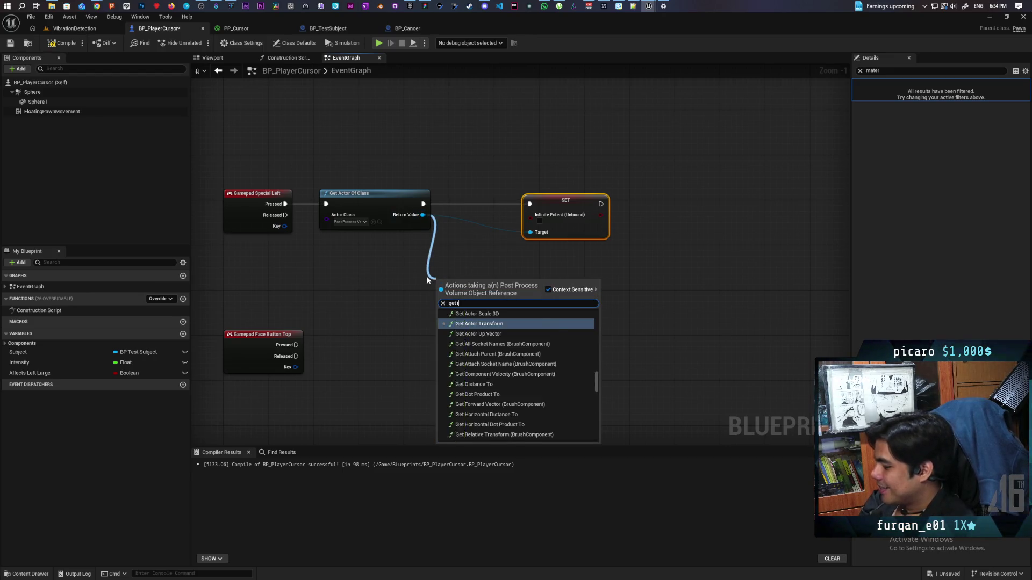
key("Return")
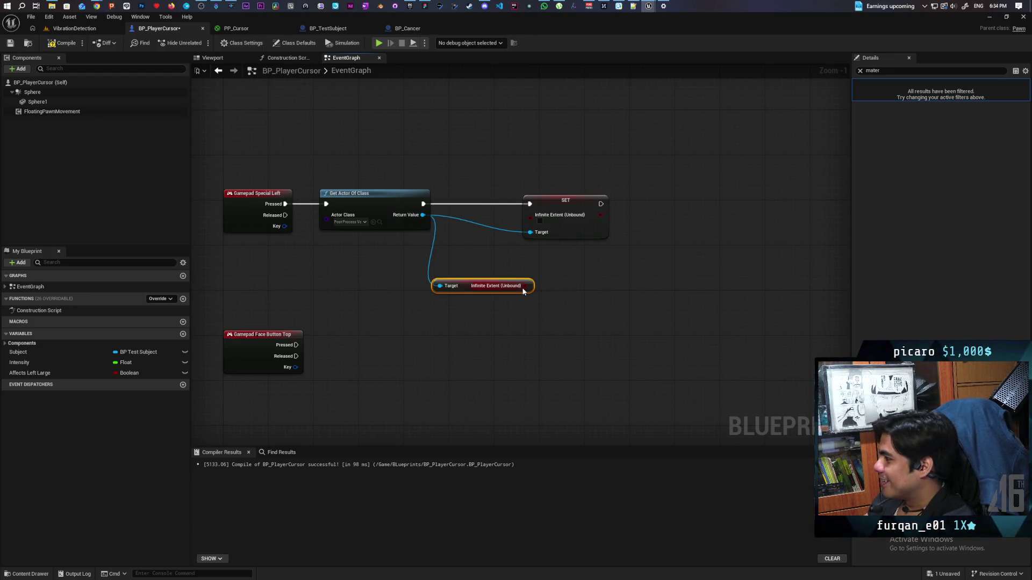
left_click_drag(525, 286, 537, 307)
type("not")
key("Return")
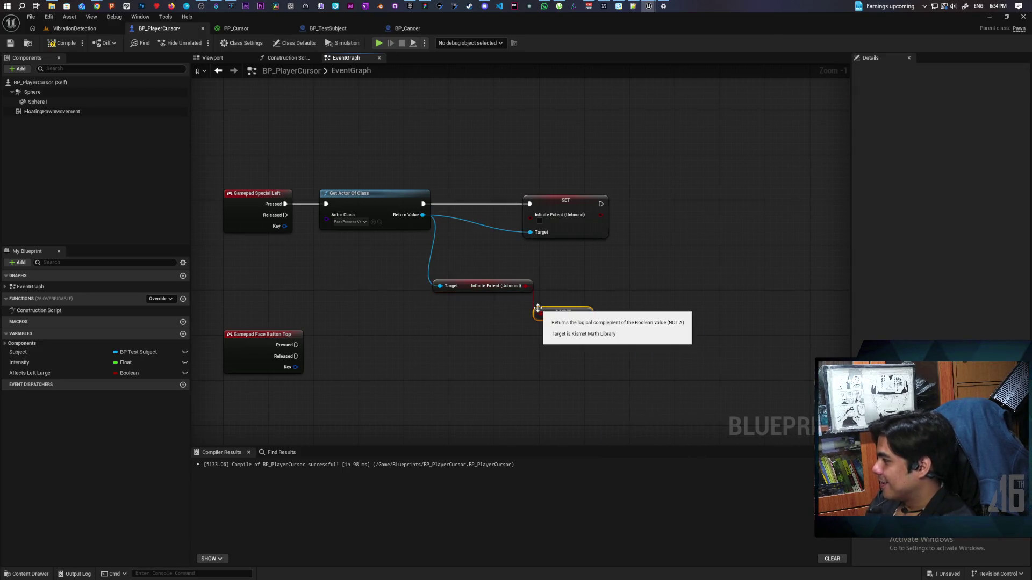
mouse_move(589, 313)
left_mouse_down()
mouse_move(540, 236)
mouse_move(539, 217)
left_mouse_up()
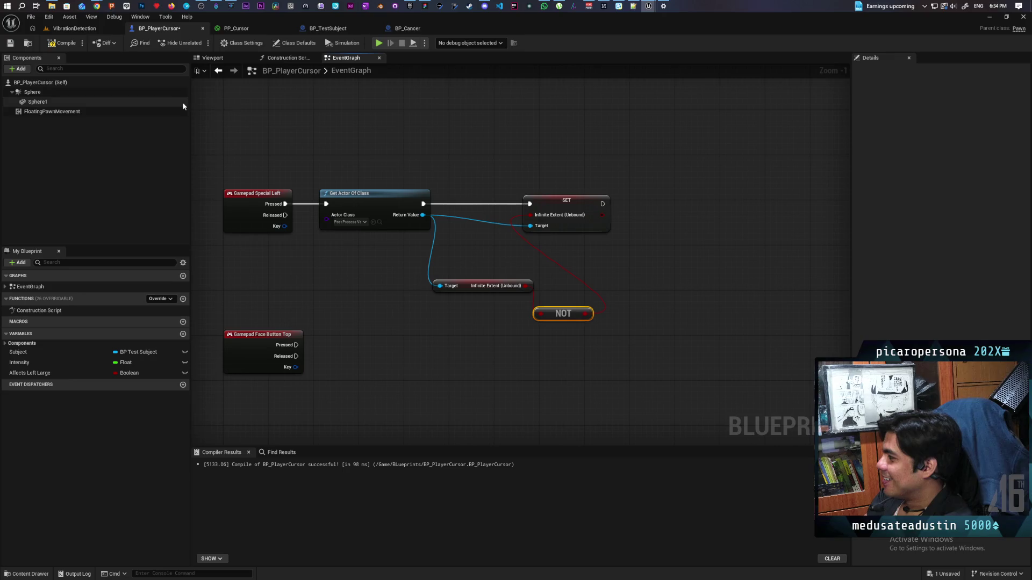
left_click(71, 30)
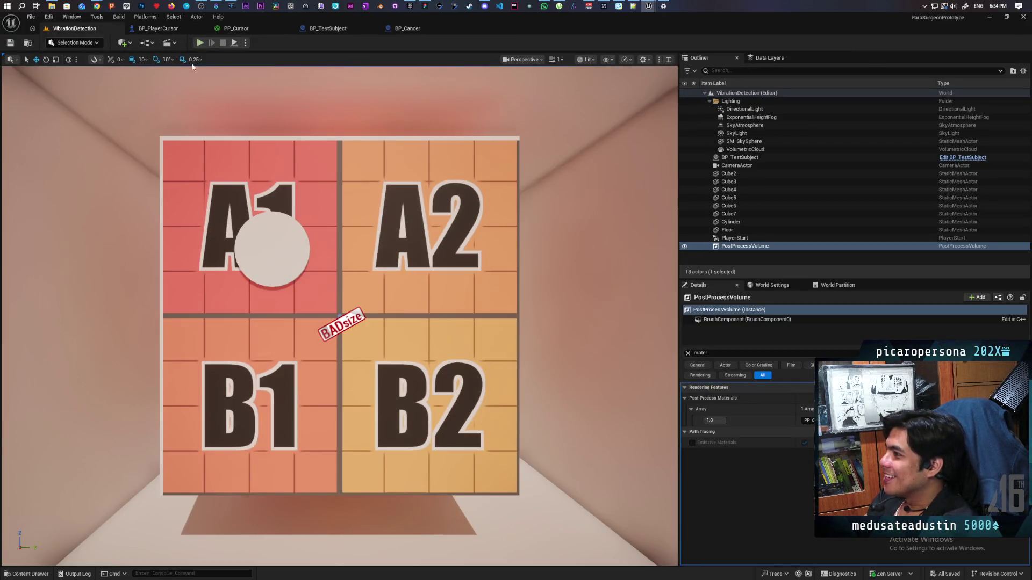
left_click(200, 43)
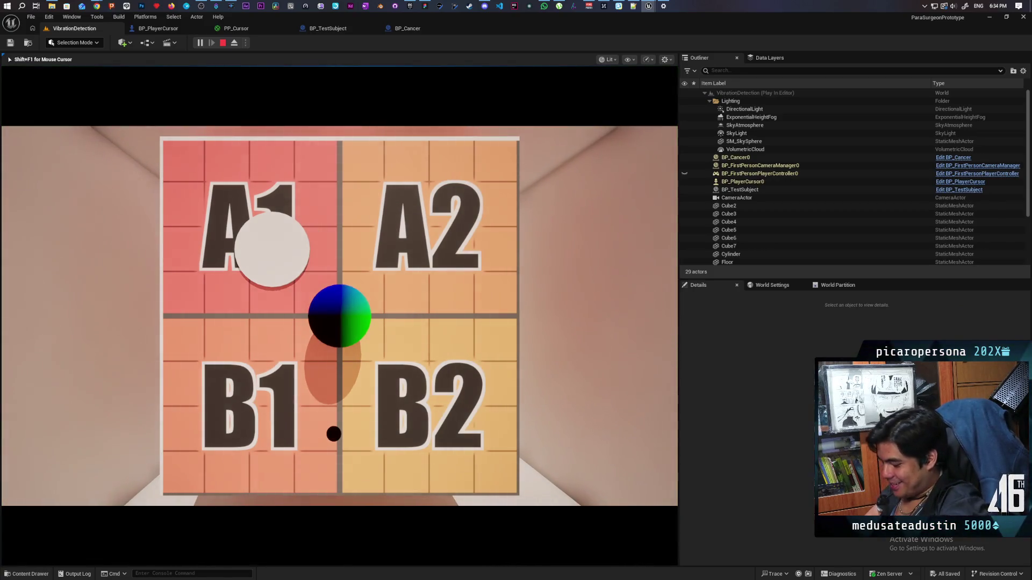
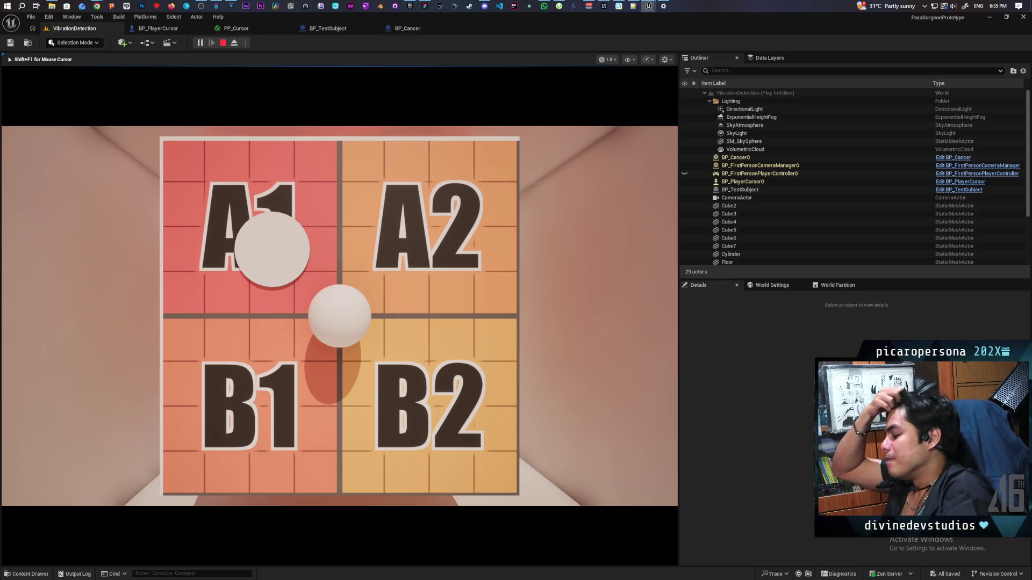
Step: End the play session and bring up the PP_Cursor material's node graph
key("Escape")
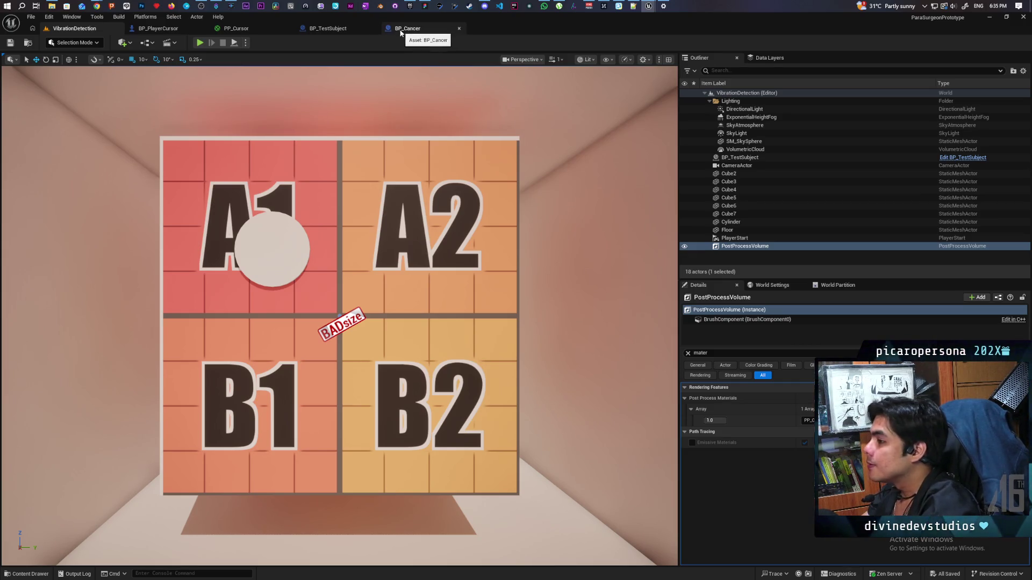
left_click(247, 28)
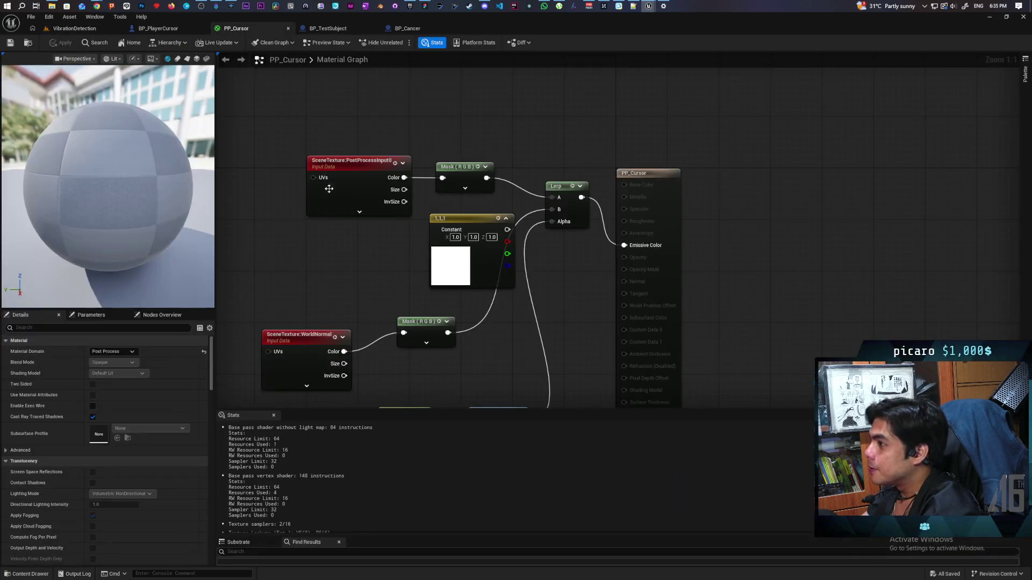
Step: Move the SceneTexture:WorldNormal and Mask nodes up-left in the PP_Cursor graph
scroll(369, 284, "down", 5)
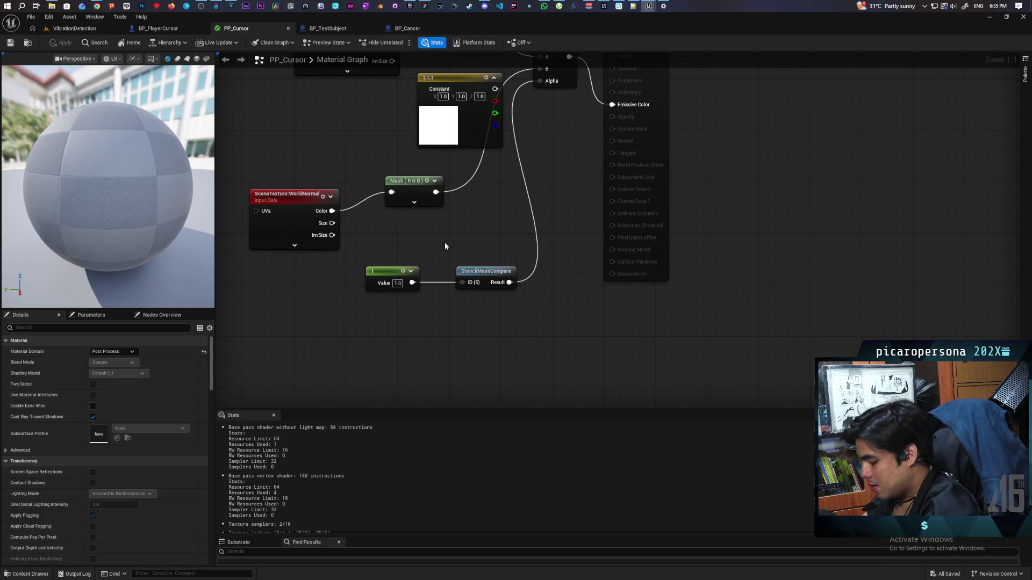
key("Home")
left_click_drag(304, 275, 323, 256)
left_click(429, 256, "ctrl")
left_click_drag(429, 256, 383, 237)
left_click(408, 305)
left_click_drag(408, 305, 394, 249)
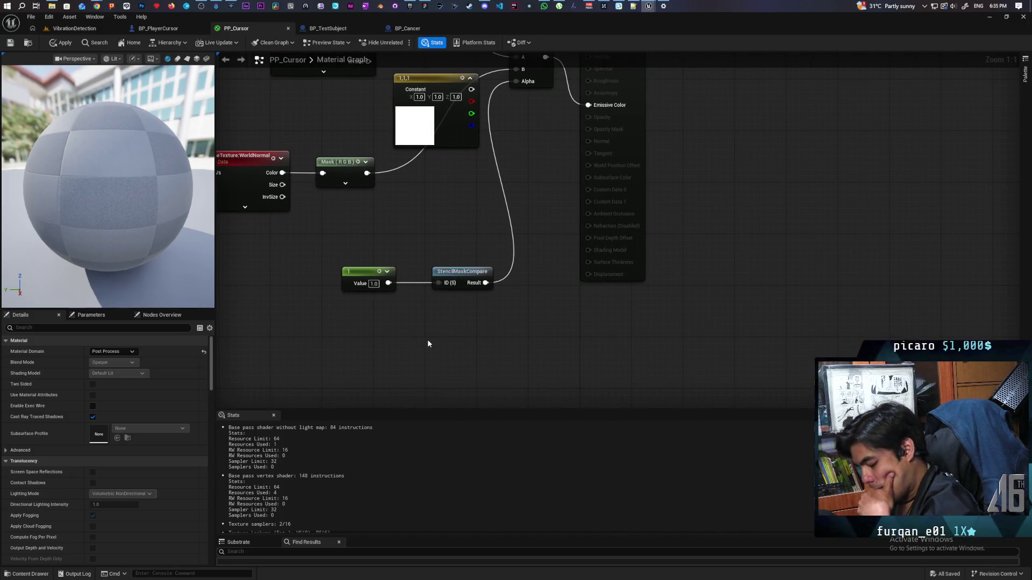
mouse_move(428, 344)
left_mouse_down()
mouse_move(417, 375)
mouse_move(378, 378)
left_mouse_up()
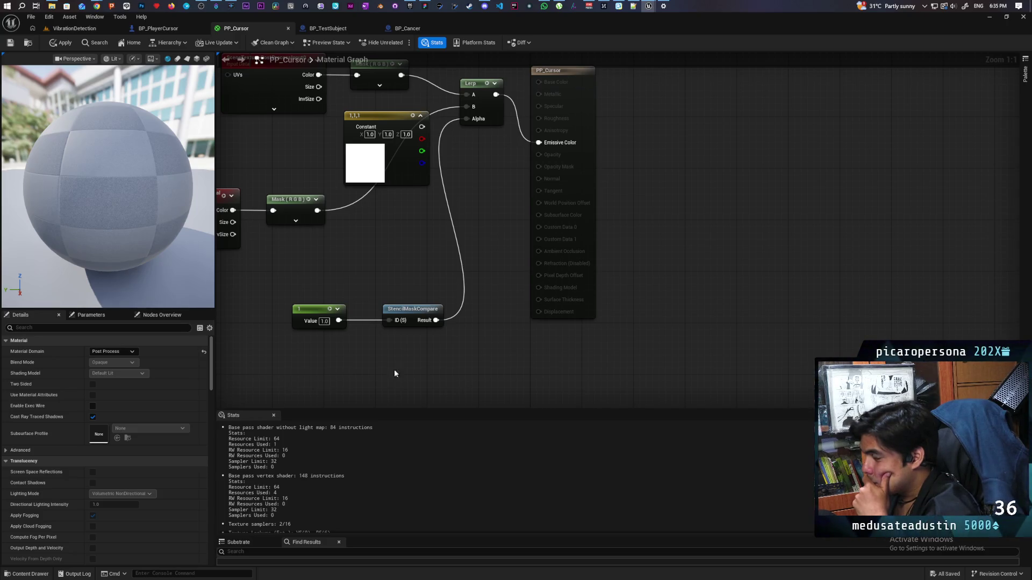
Step: Reposition the 1,1,1 Constant3Vector node to finish the graph layout
scroll(437, 346, "down", 1)
scroll(420, 280, "up", 1)
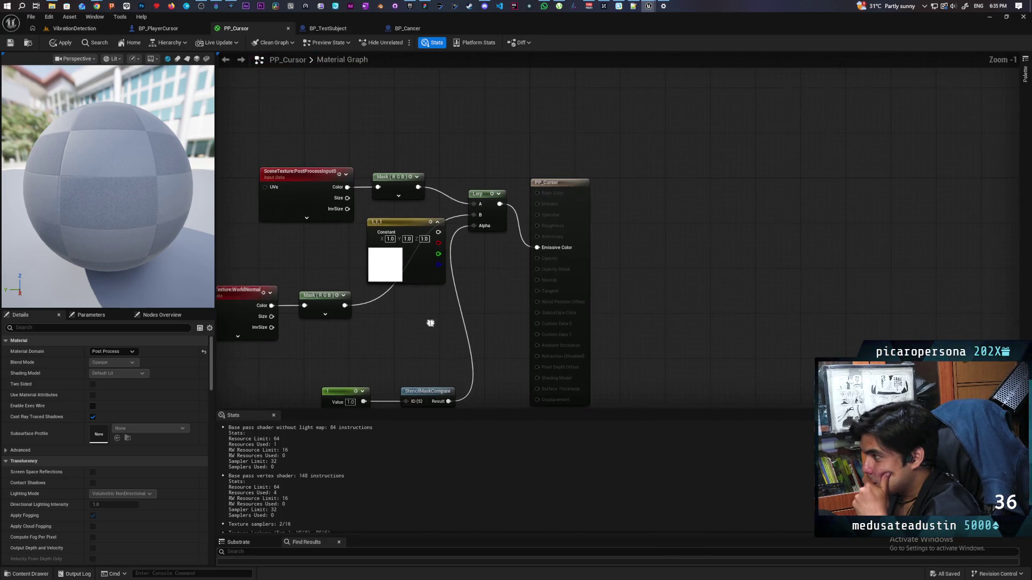
mouse_move(417, 278)
left_mouse_down()
mouse_move(418, 292)
mouse_move(417, 262)
mouse_move(422, 355)
left_mouse_up()
scroll(421, 355, "down", 1)
scroll(421, 355, "up", 1)
left_click_drag(389, 258, 397, 204)
left_click_drag(426, 311, 418, 273)
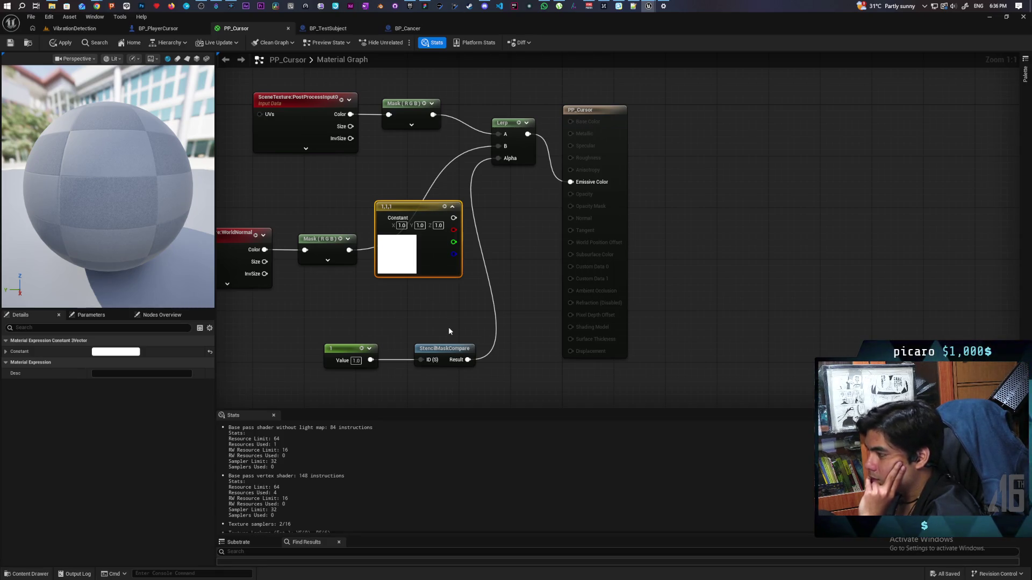
mouse_move(450, 332)
left_mouse_down()
mouse_move(429, 262)
mouse_move(458, 210)
mouse_move(417, 316)
mouse_move(428, 338)
mouse_move(479, 321)
mouse_move(467, 324)
mouse_move(442, 288)
left_mouse_up()
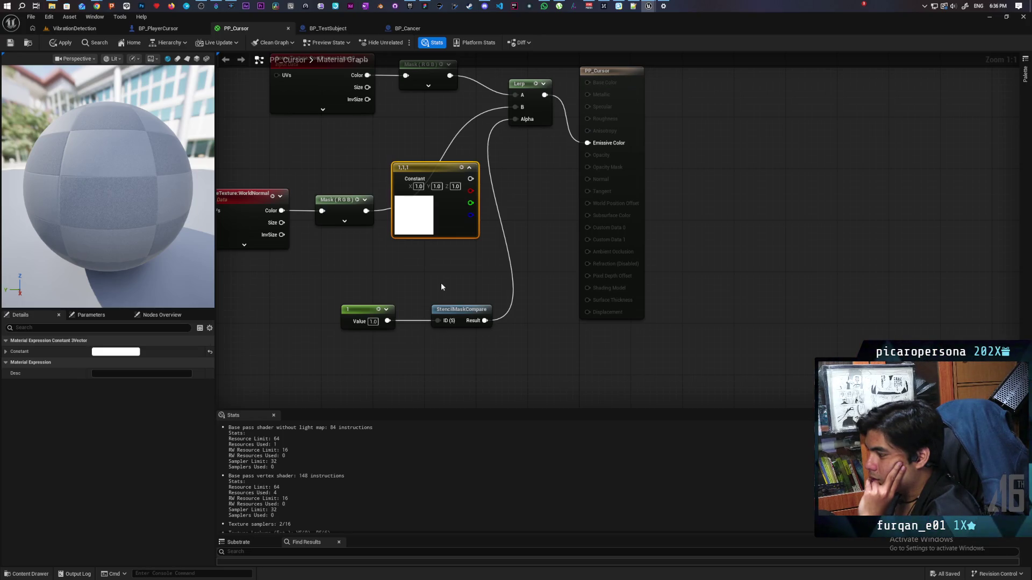
left_click(404, 288)
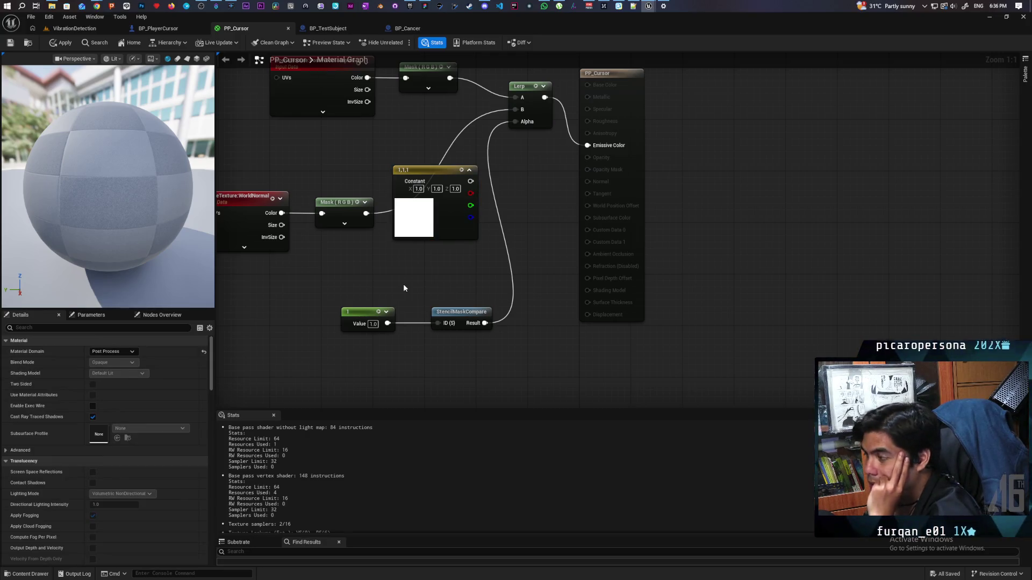
left_click_drag(404, 288, 411, 271)
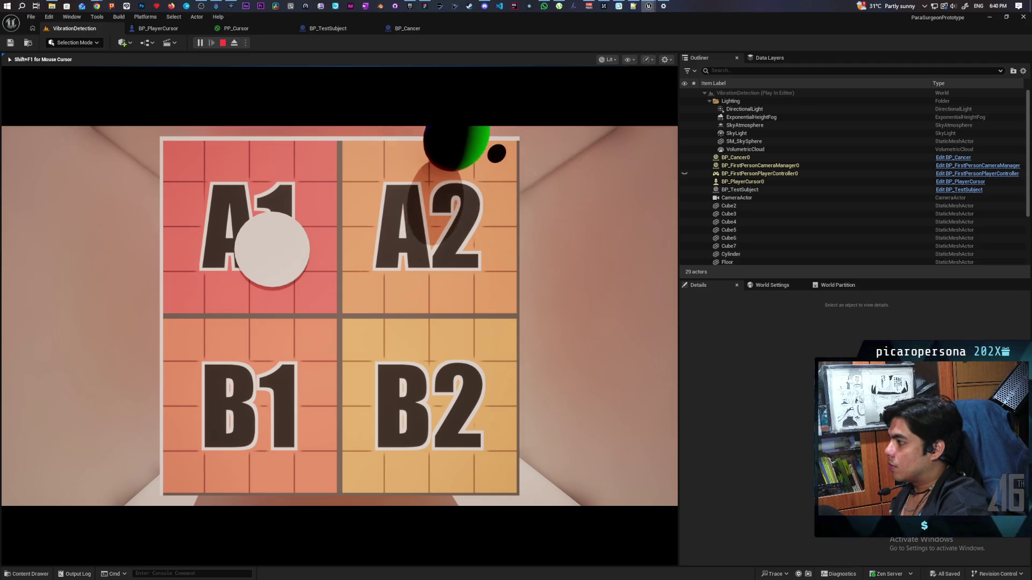
Step: Submit guesses at the grid point and inside A1's circle, then stop playing
left_click(323, 235)
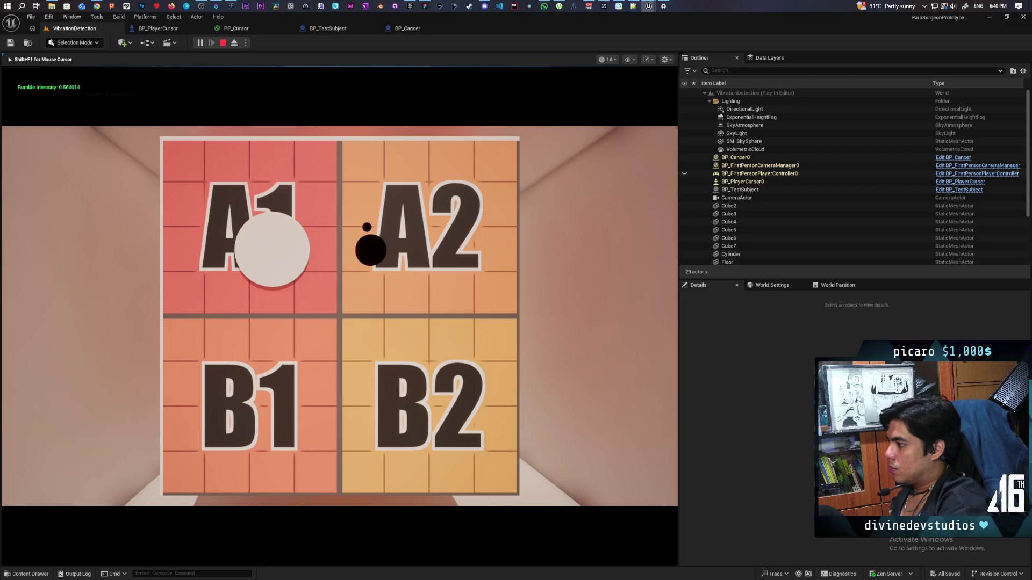
left_click(236, 251)
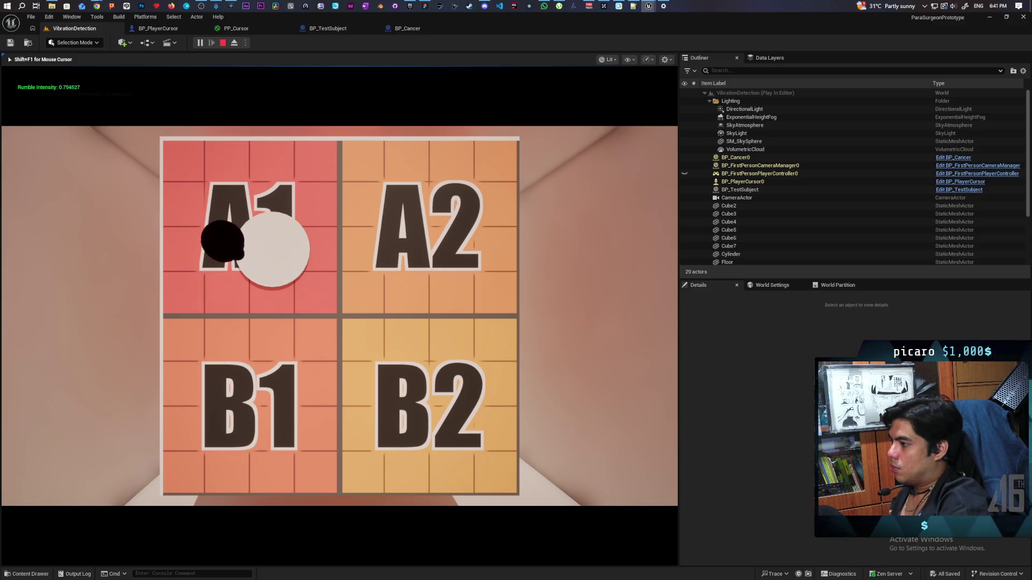
left_click(238, 254)
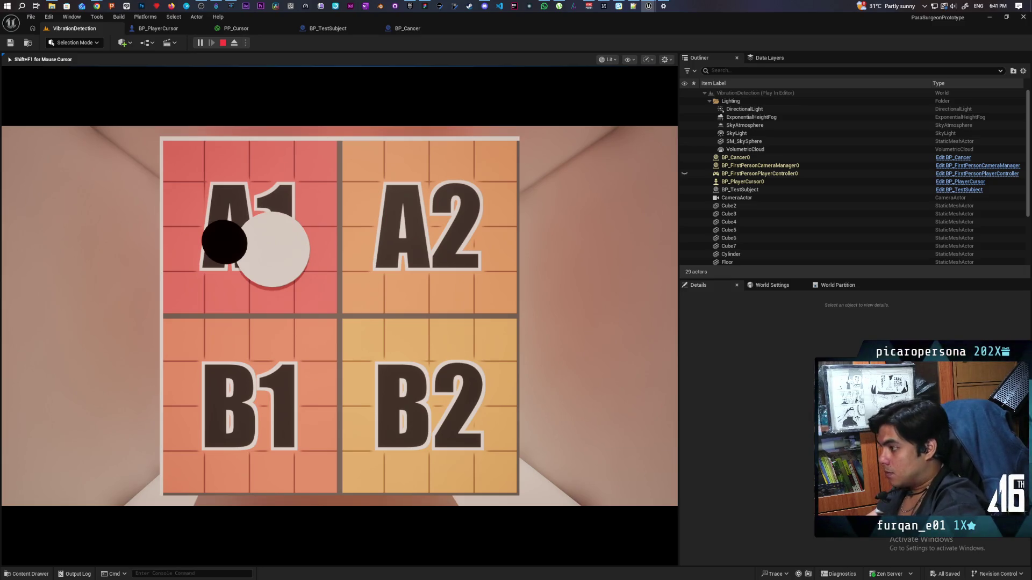
key("Escape")
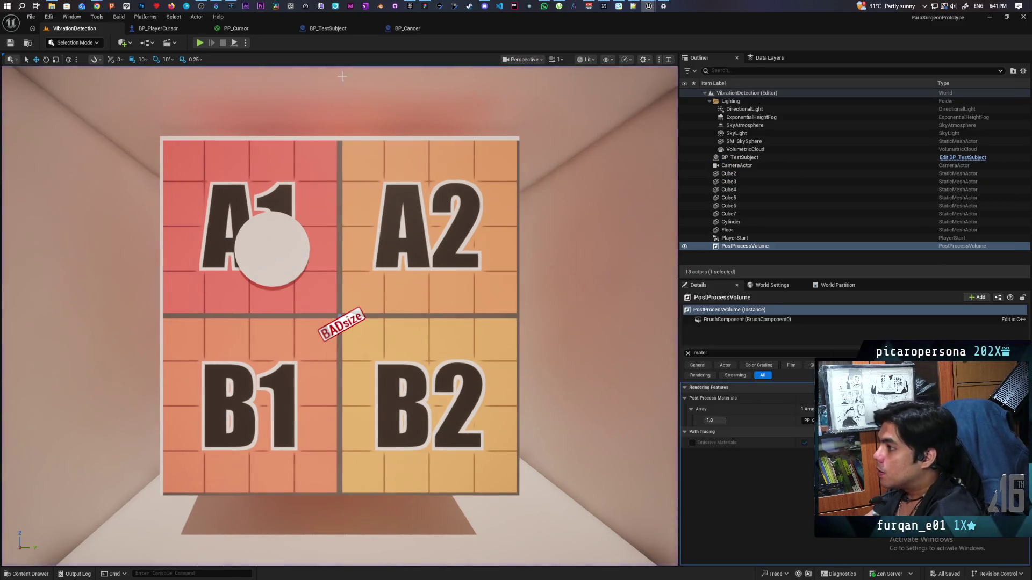
left_click(428, 6)
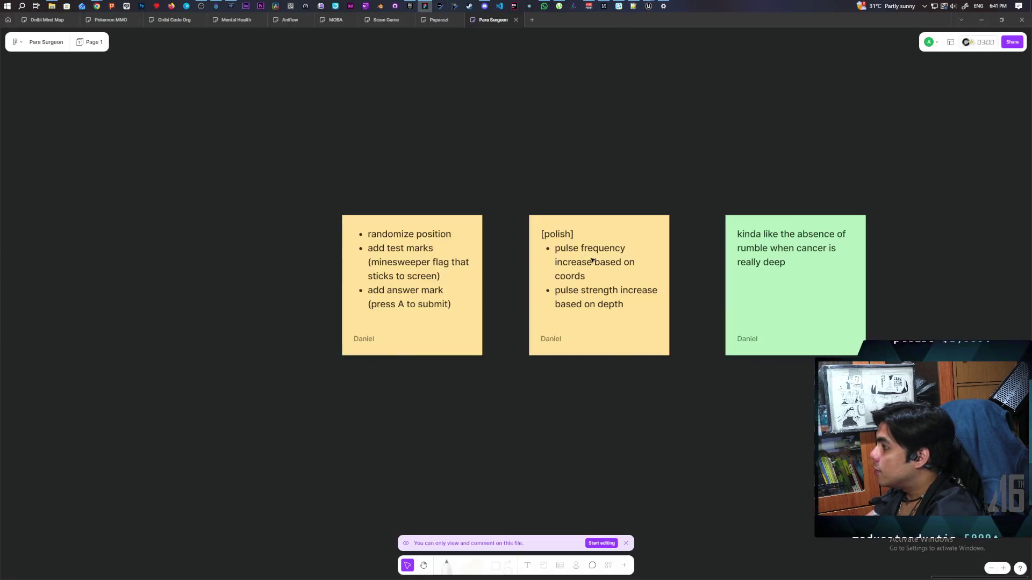
triple_click(405, 235)
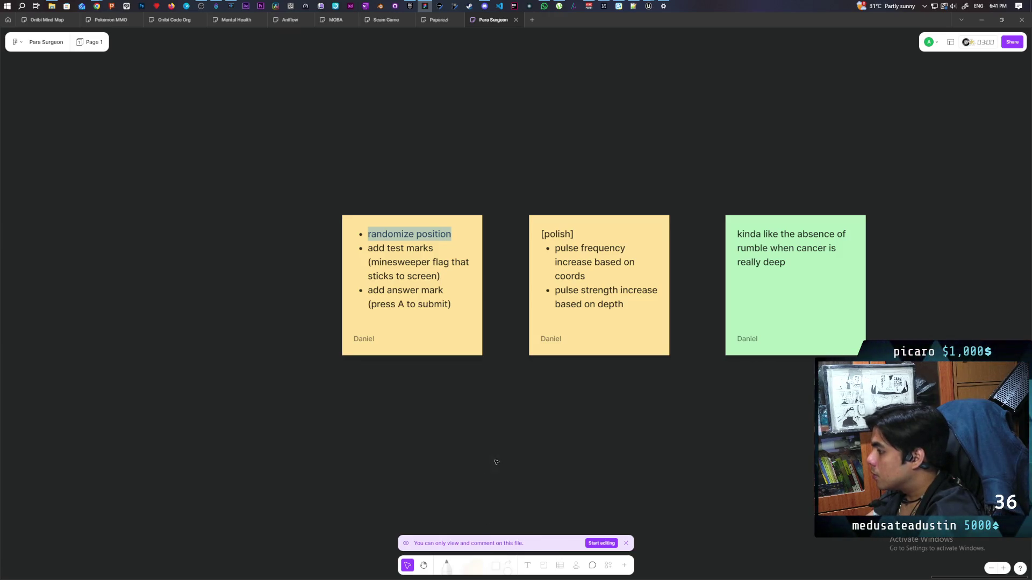
left_click(447, 422)
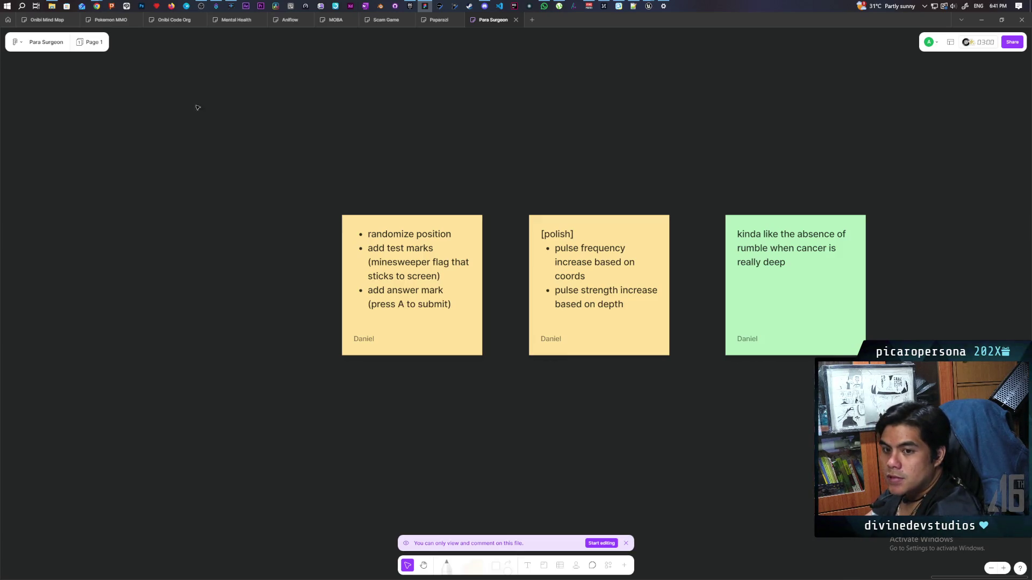
mouse_move(649, 9)
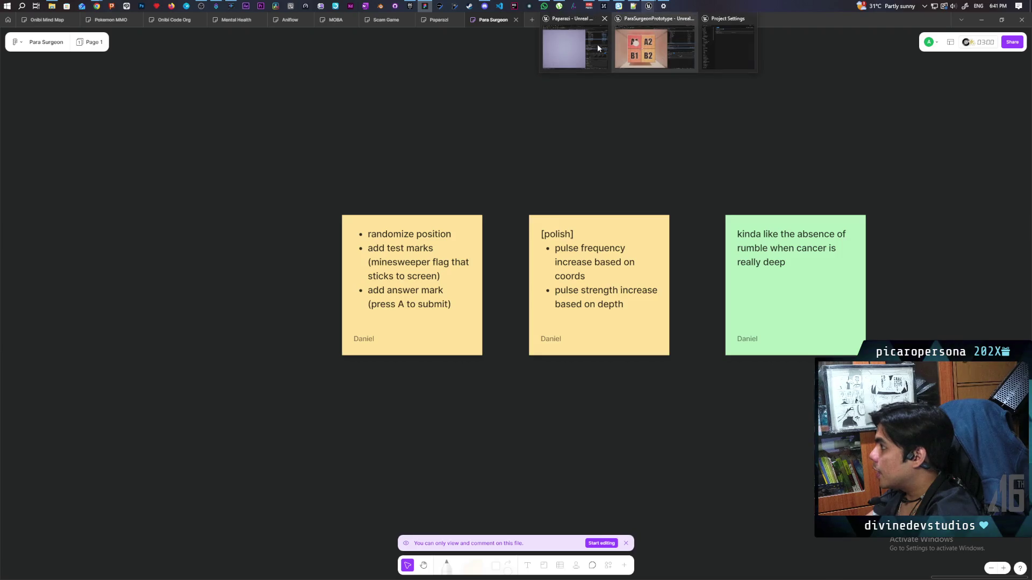
left_click(654, 46)
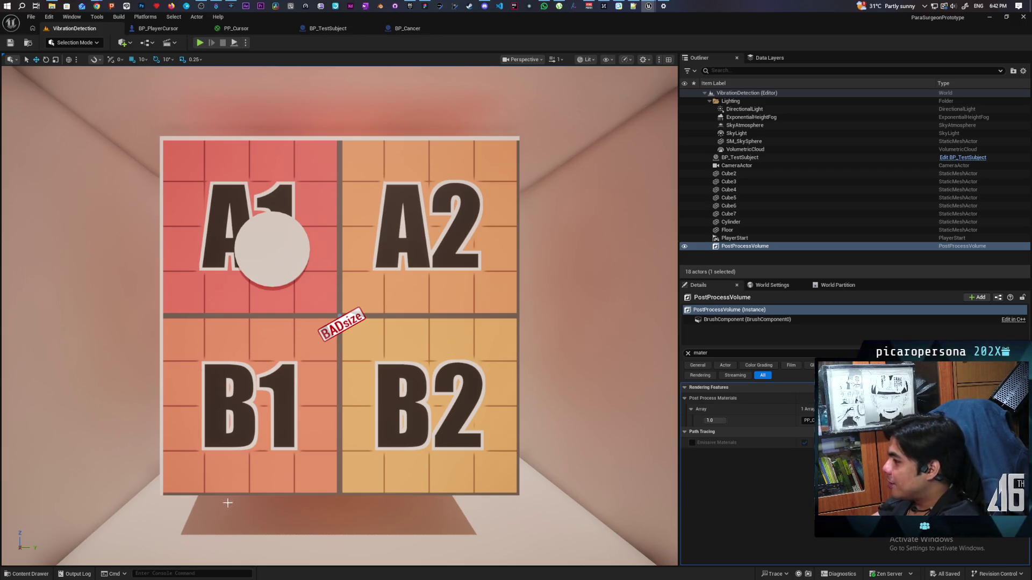
Step: Open the Content Drawer on the Content/Blueprints folder
key("ctrl+space")
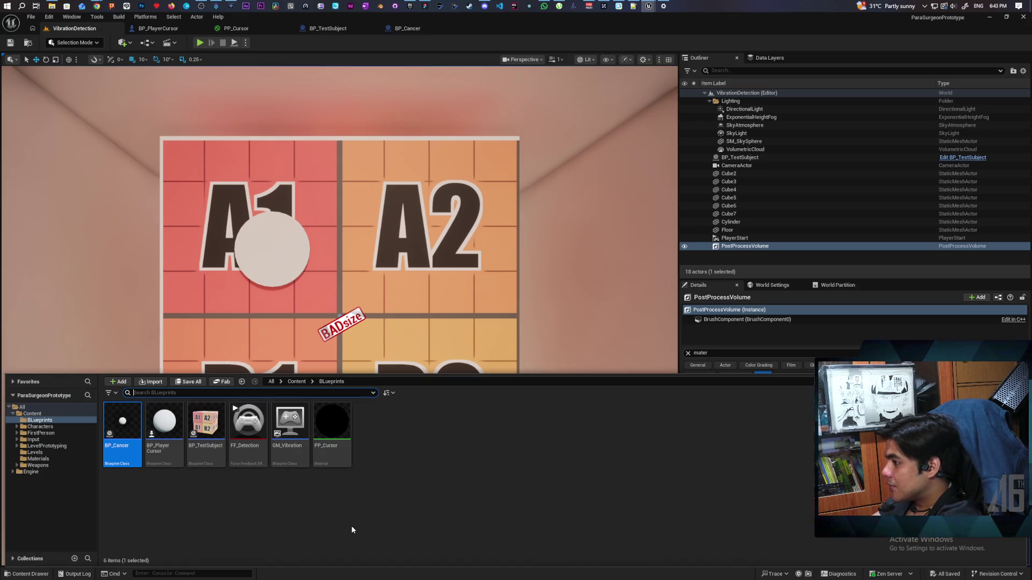
Step: Create an Actor Blueprint named BP_Marker, save it, and open it for editing
right_click(382, 476)
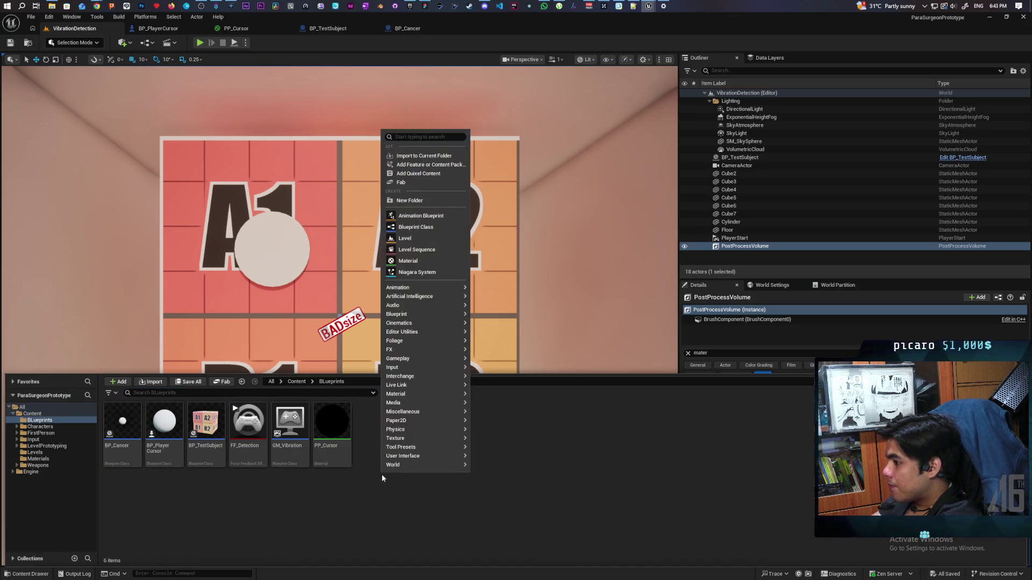
left_click(416, 226)
left_click(430, 246)
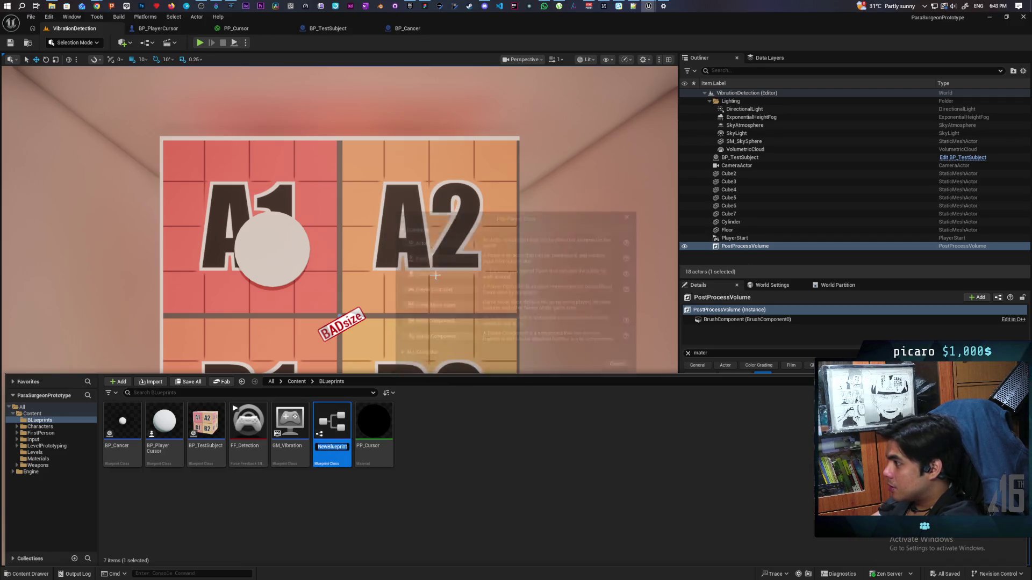
type("BP_")
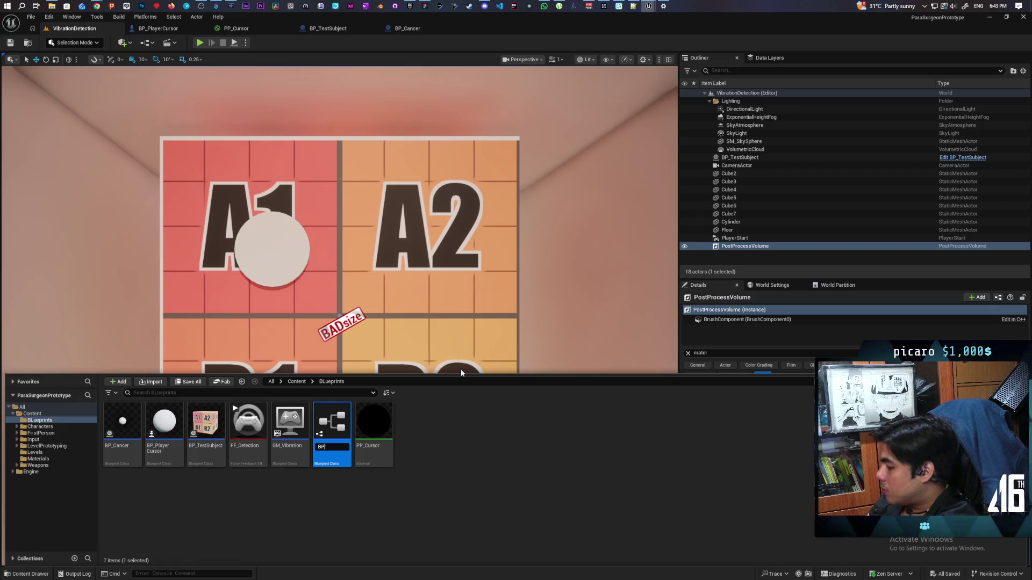
type("Marker")
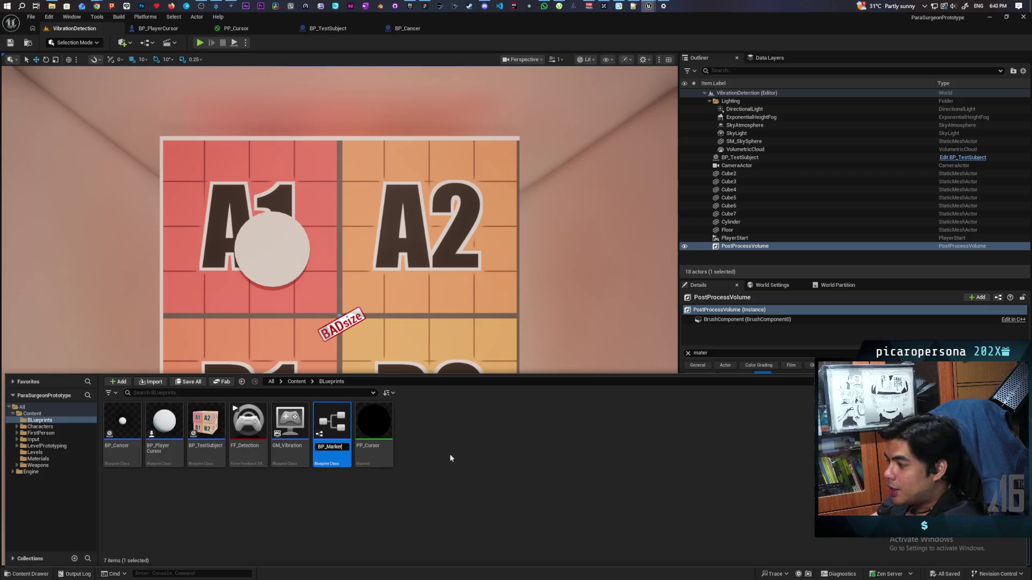
key("Return")
key("ctrl+s")
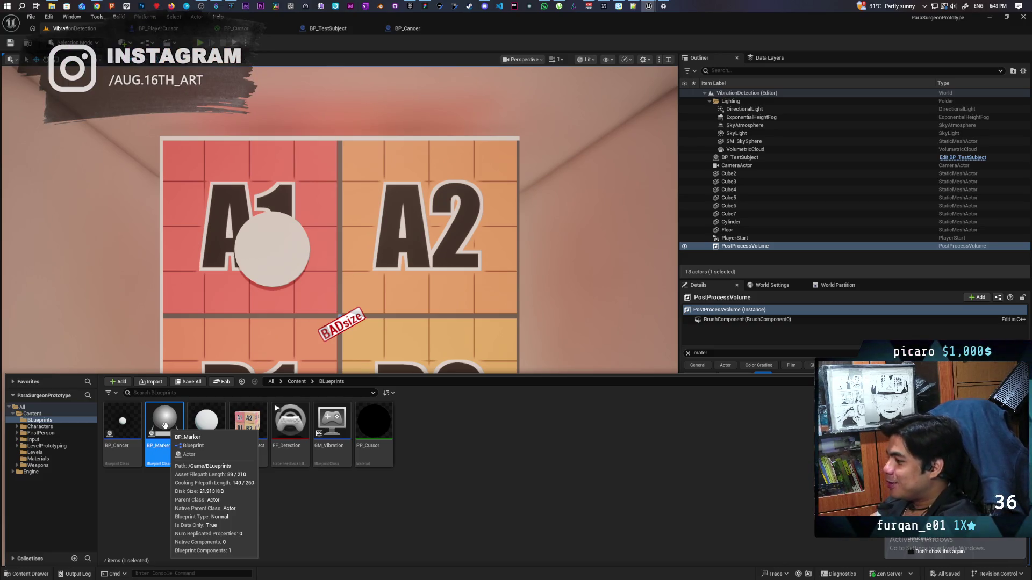
double_click(165, 426)
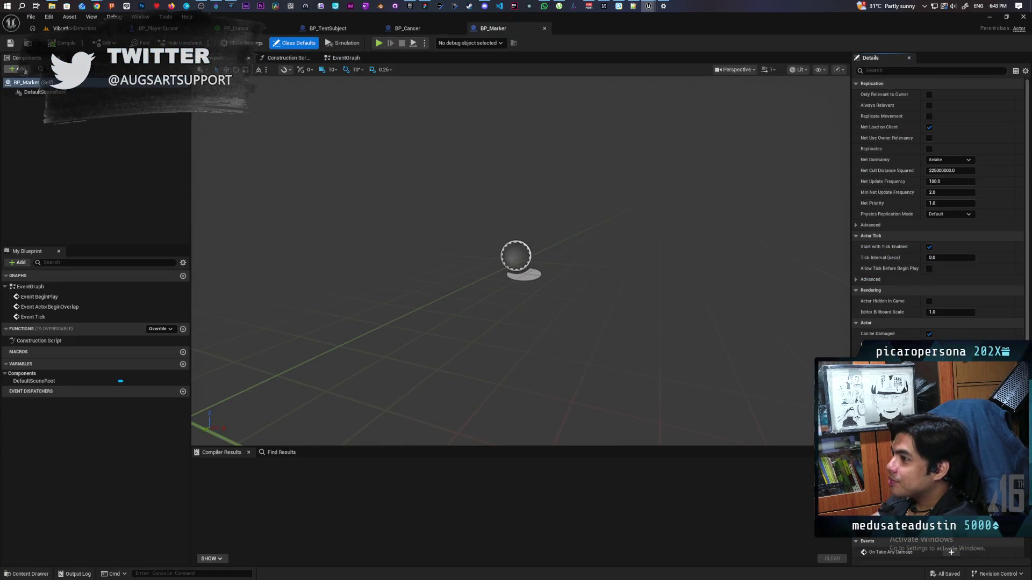
Step: Add a Plane component to BP_Marker and compile the blueprint
left_click(17, 69)
type("ane")
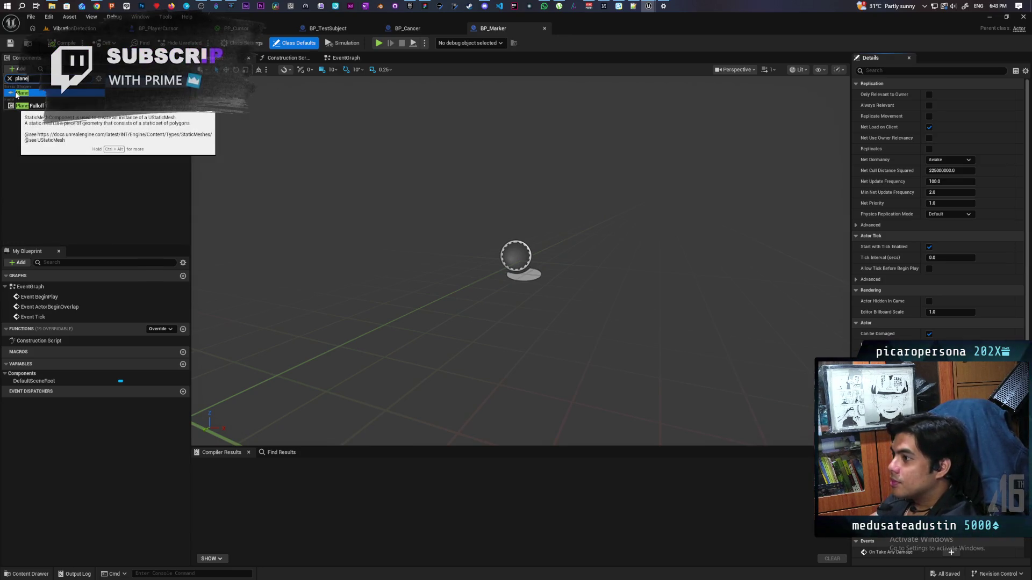
left_click(16, 93)
left_click(43, 122)
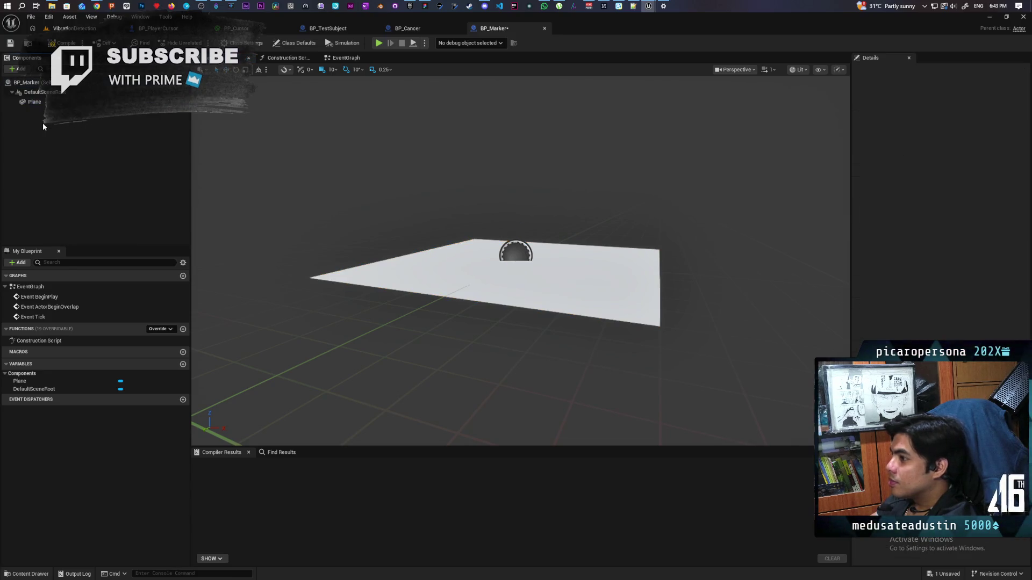
left_click(60, 43)
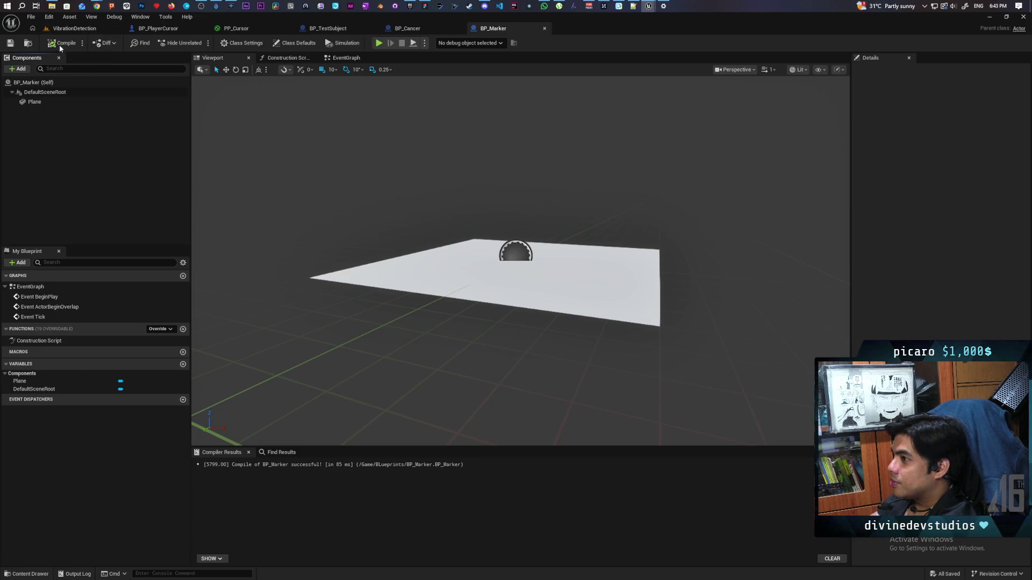
Step: Return to the VibrationDetection level and drag BP_Marker into it
left_click(75, 28)
left_click(29, 573)
mouse_move(164, 425)
left_mouse_down()
mouse_move(225, 329)
mouse_move(266, 322)
left_mouse_up()
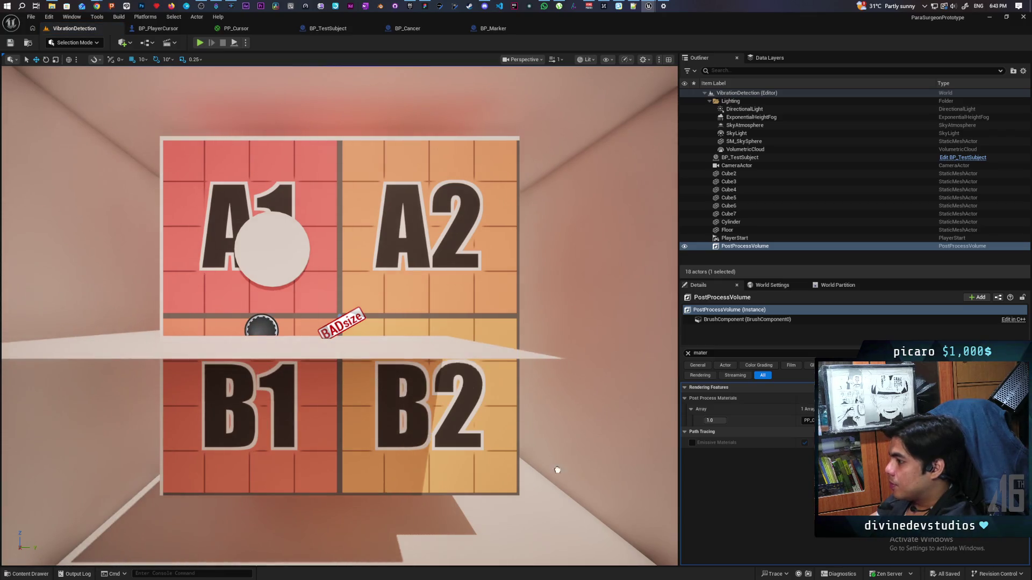
Step: Place BP_Marker, stand its Plane upright, and set the plane's scale to 0.1
left_click_drag(536, 450, 535, 448)
left_click(688, 353)
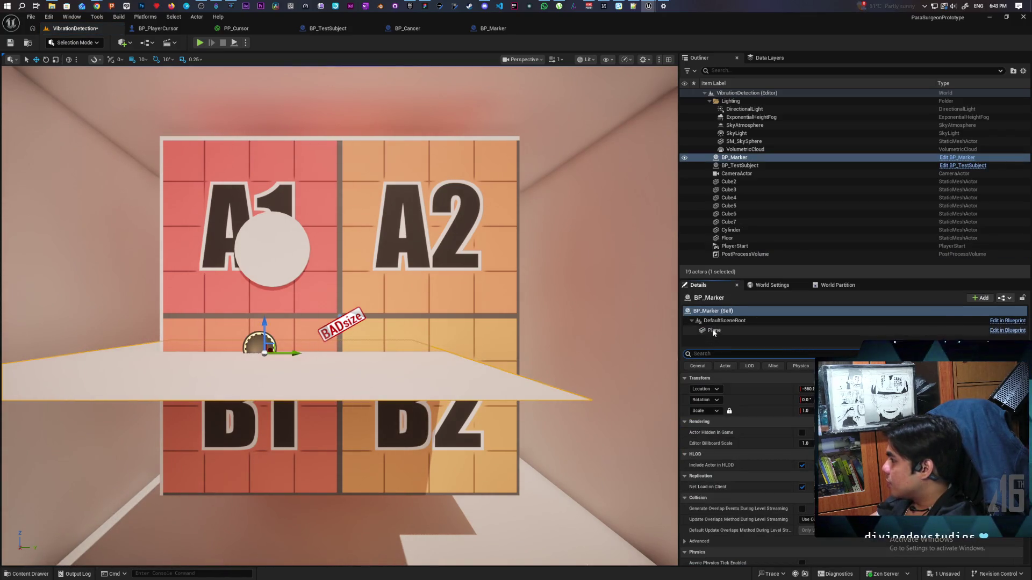
left_click(714, 331)
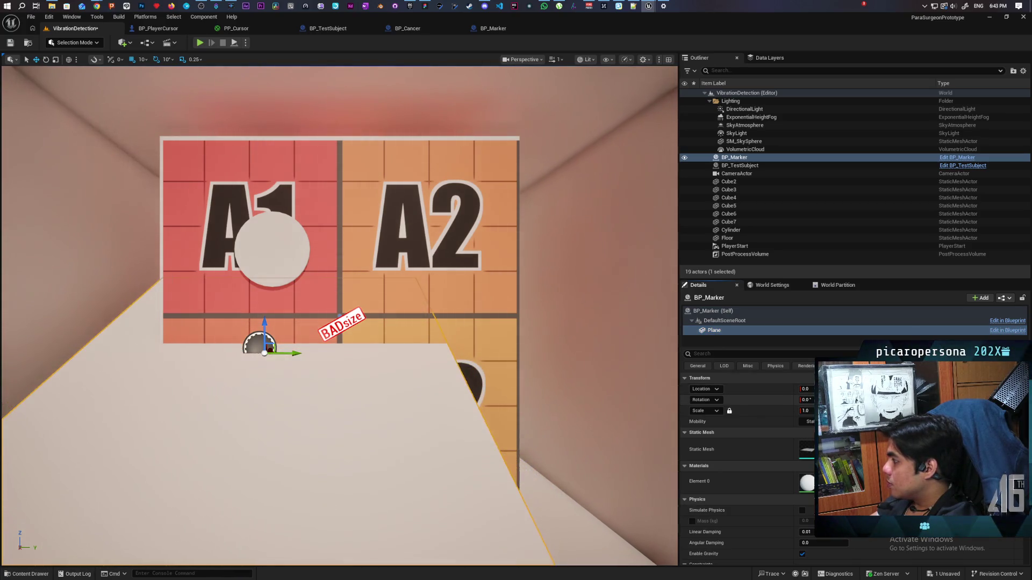
key("Return")
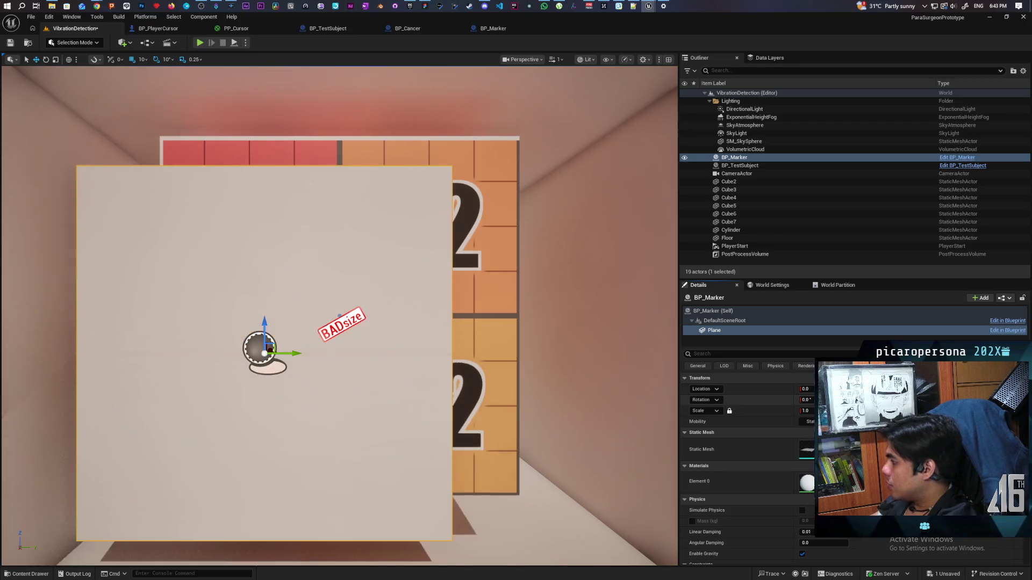
left_click(806, 411)
type("0.5")
key("Return")
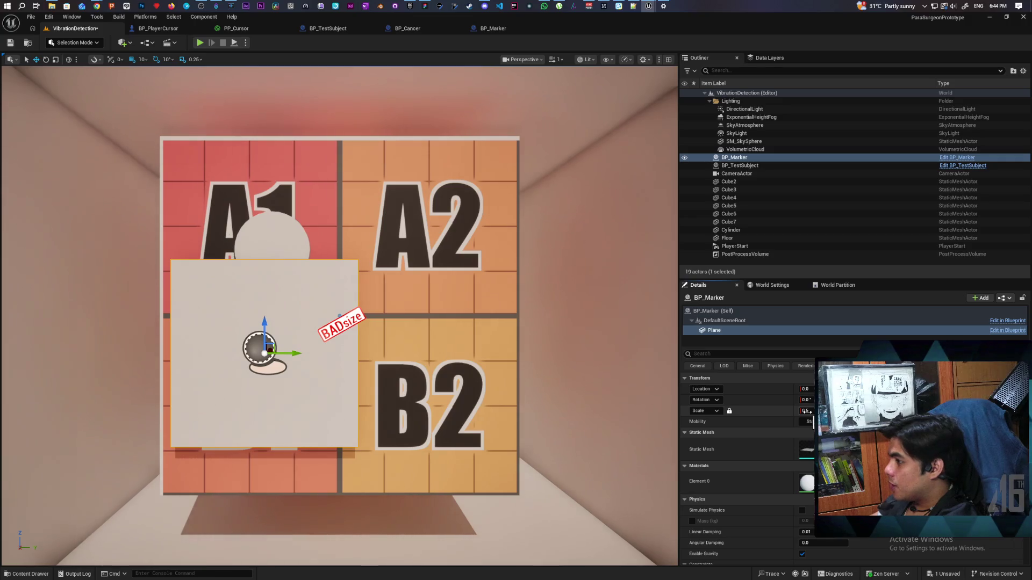
left_click(807, 411)
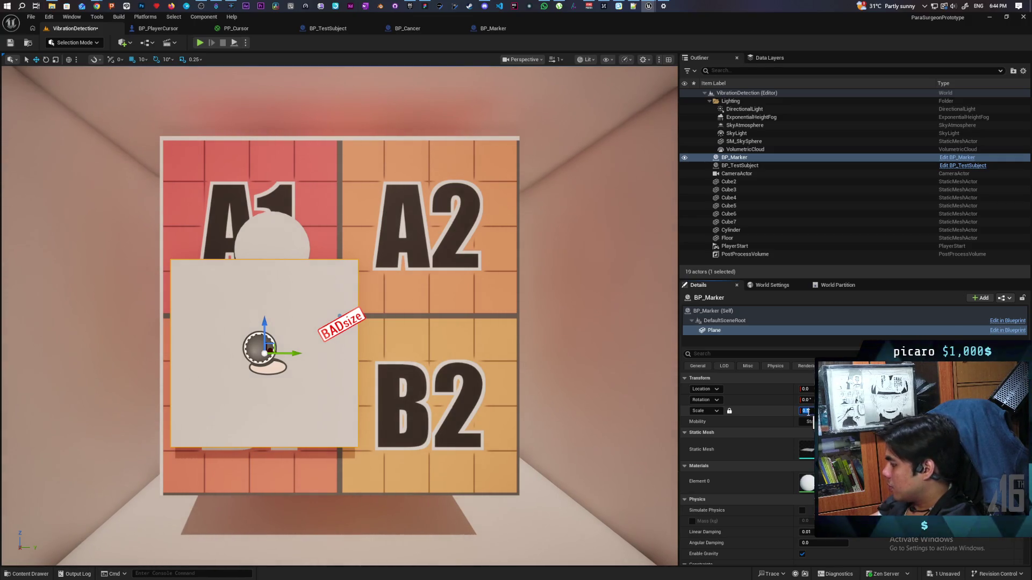
type("0.1")
key("Return")
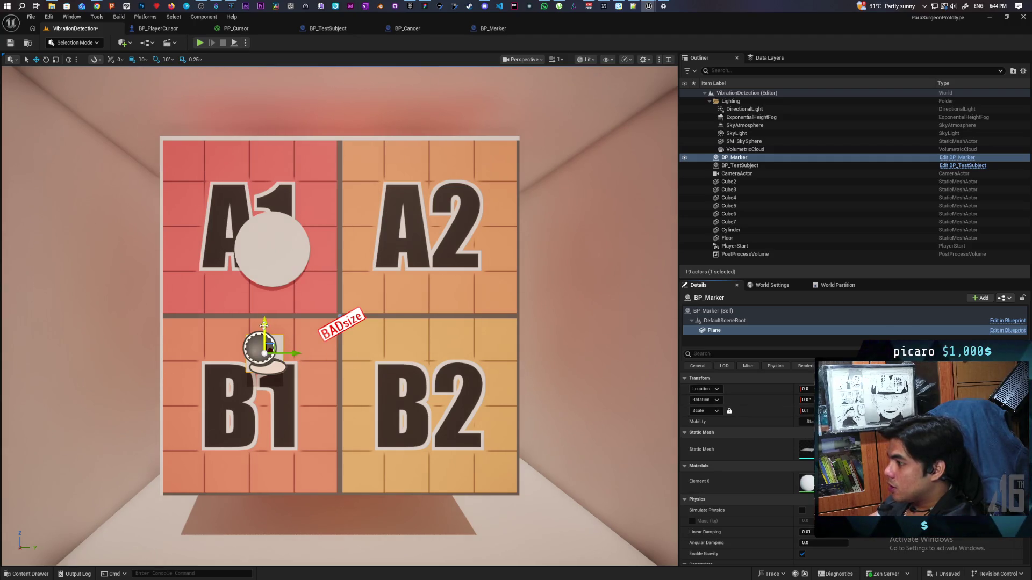
Step: Move the marker up to the A1/B1 border and filter the Plane's details for 'col'
left_click(699, 311)
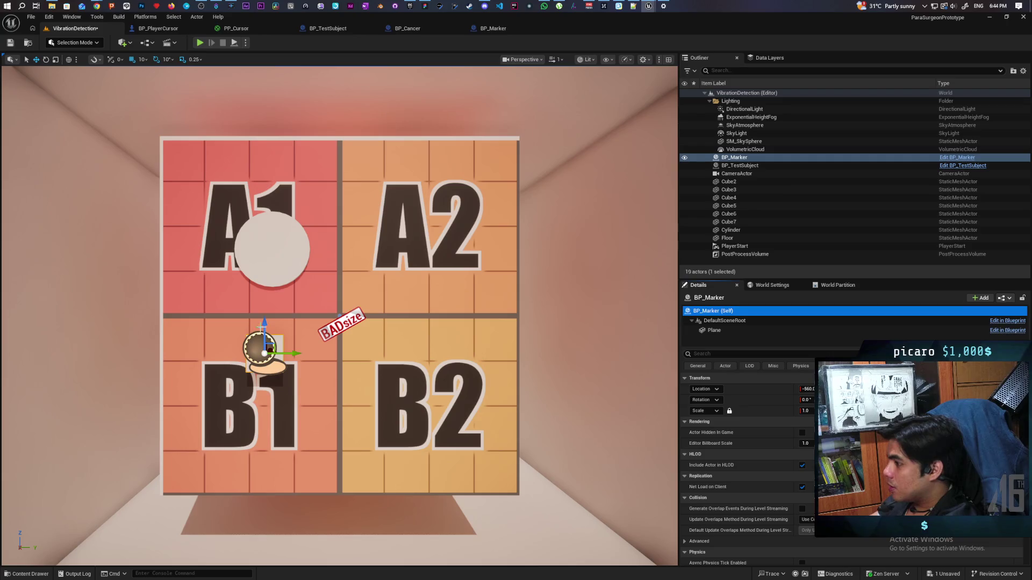
mouse_move(259, 328)
left_mouse_down()
mouse_move(262, 257)
mouse_move(276, 308)
mouse_move(237, 314)
left_mouse_up()
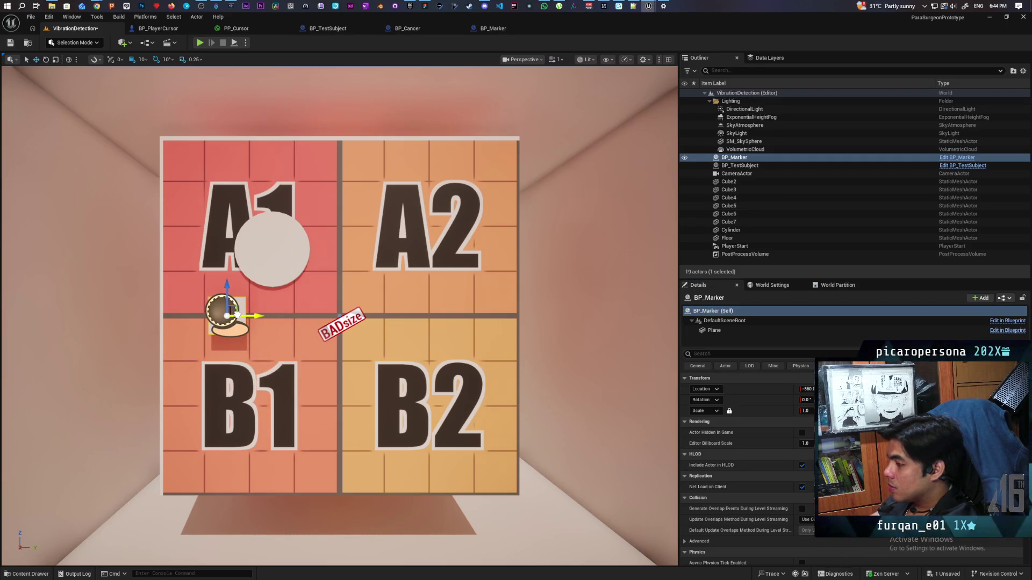
left_click(717, 353)
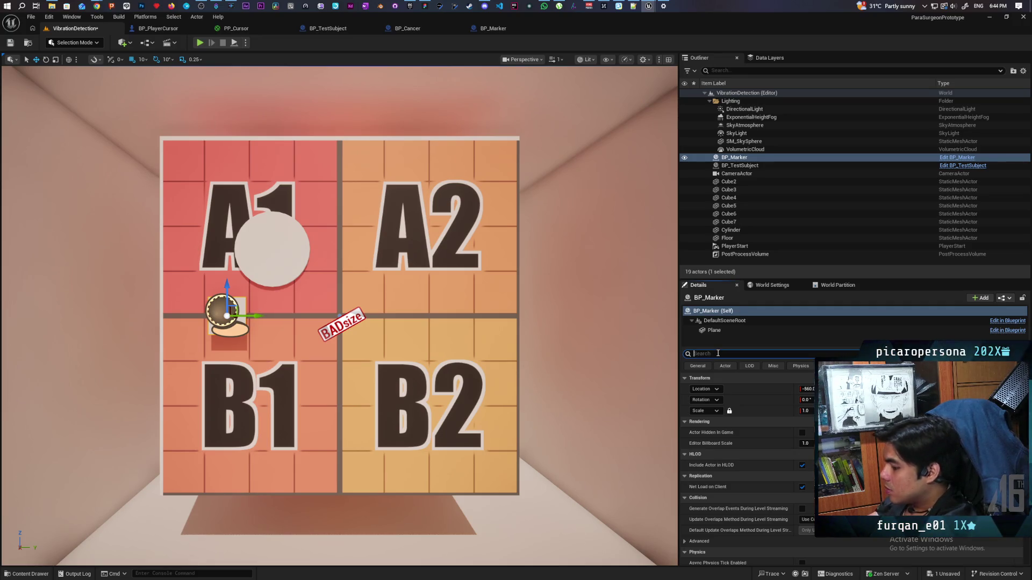
left_click(718, 330)
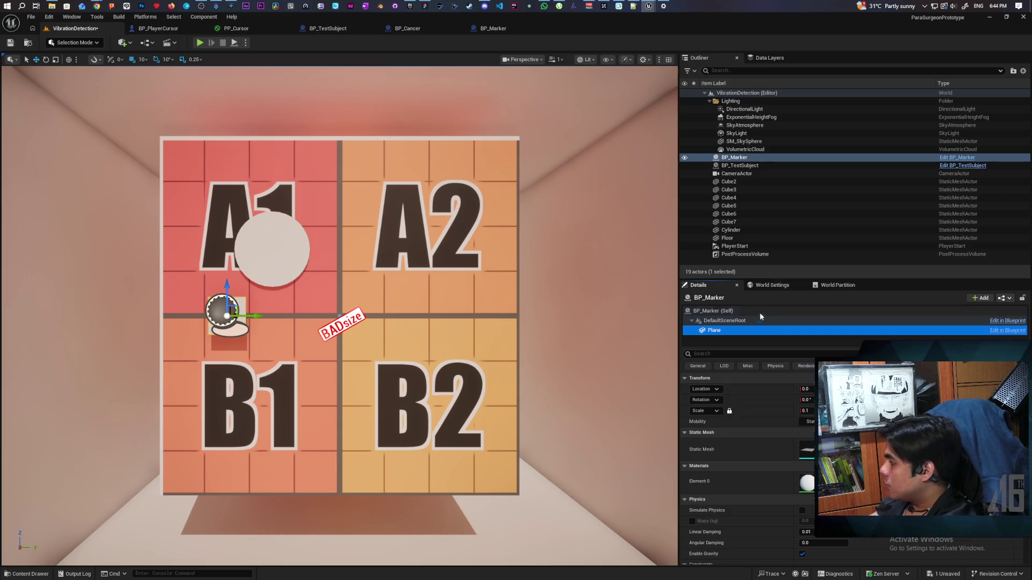
left_click(708, 353)
type("collisi")
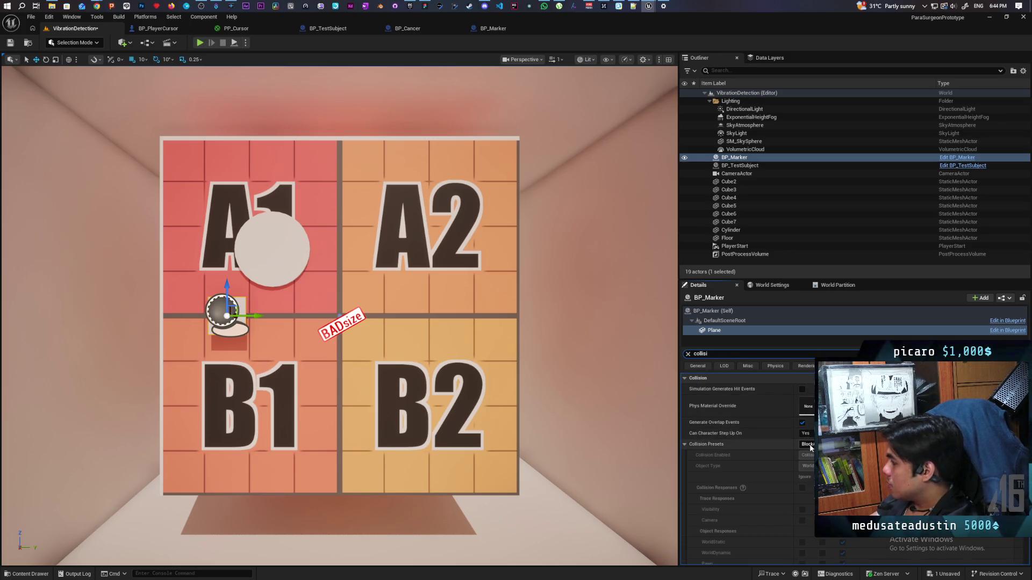
Step: Set the Plane's Collision Presets to NoCollision, untick Cast Shadow, and save the level
left_click(809, 444)
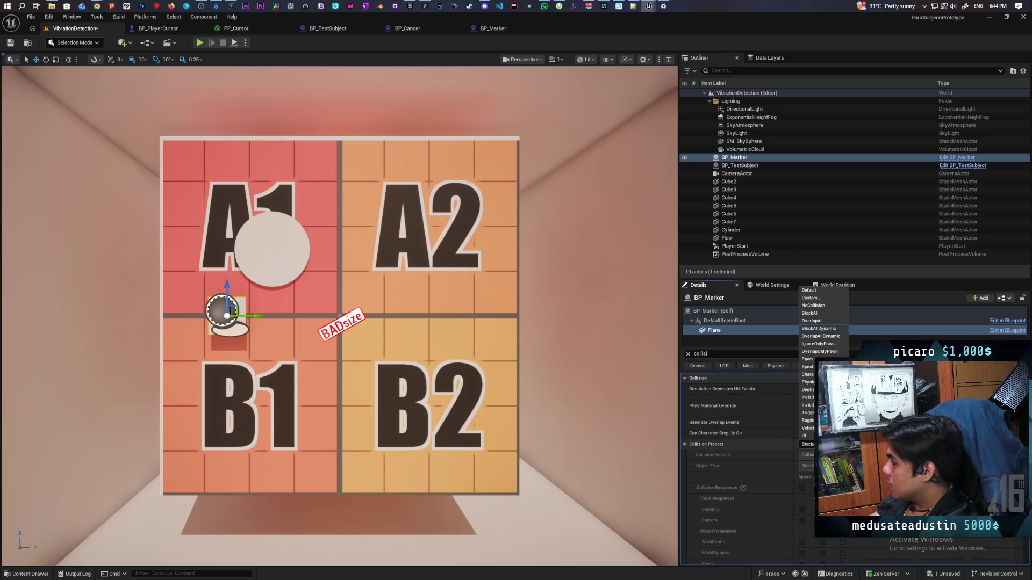
left_click(819, 306)
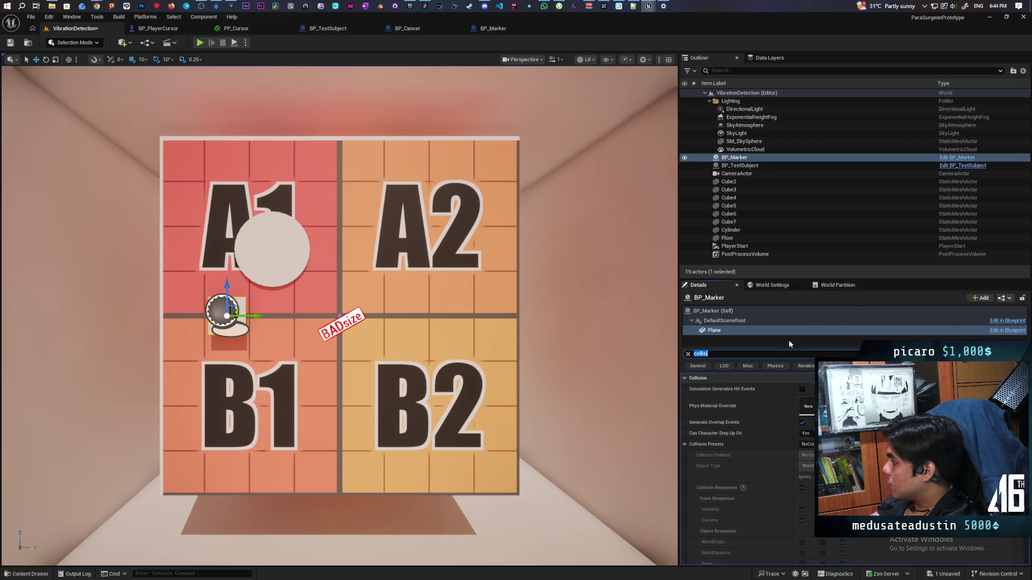
left_click(749, 356)
type("cast")
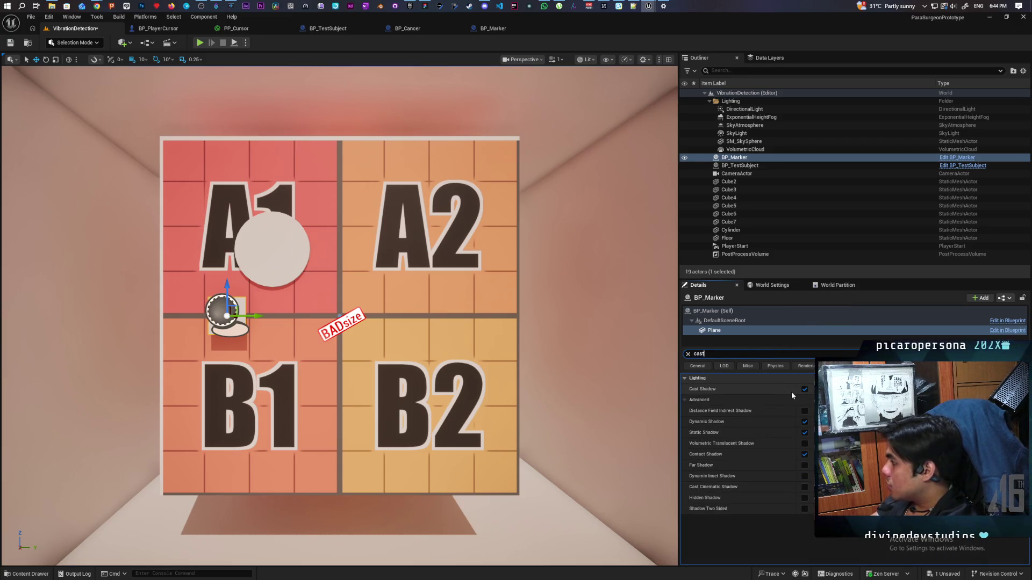
left_click(804, 390)
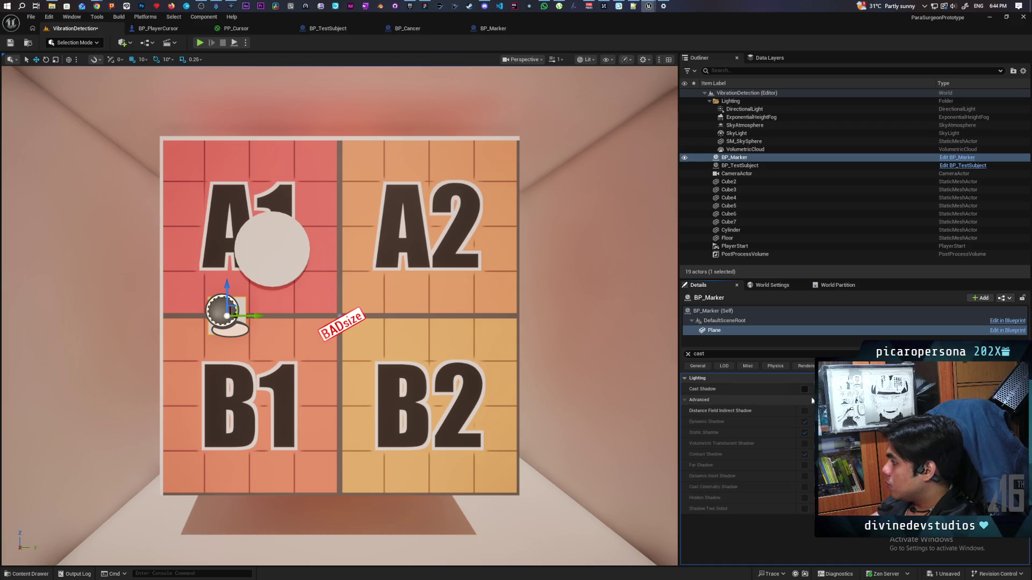
left_click(4, 44)
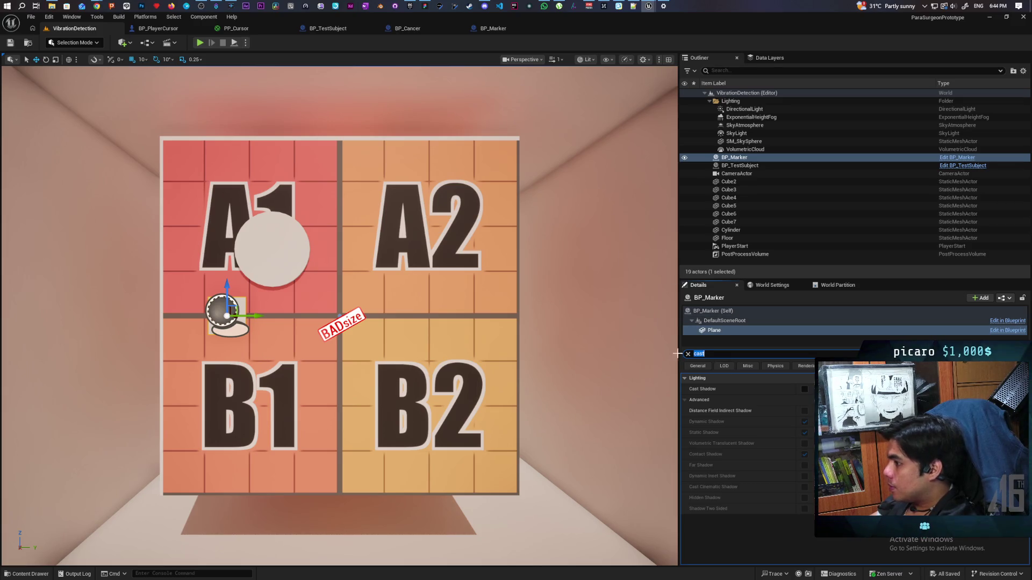
key("BackSpace")
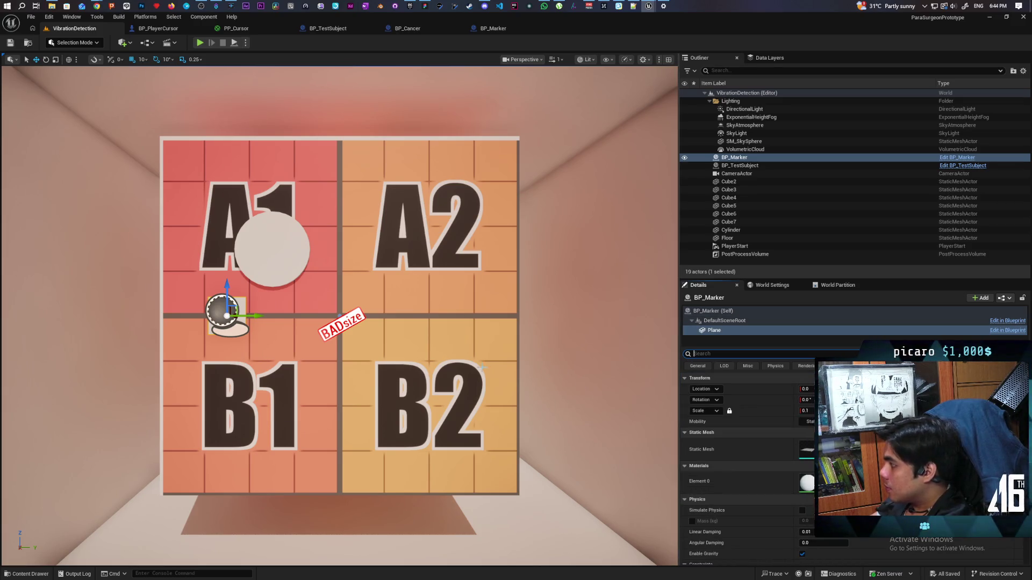
Step: Nudge BP_Marker slightly right along X beside the A1/B1 border and save the level
left_click(714, 310)
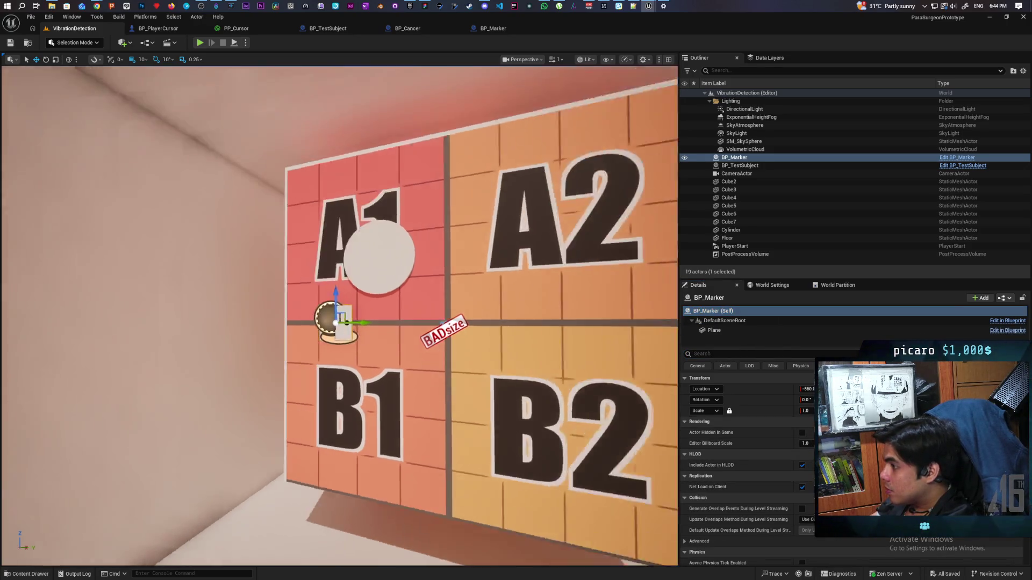
mouse_move(299, 315)
left_mouse_down()
mouse_move(376, 279)
mouse_move(365, 301)
left_mouse_up()
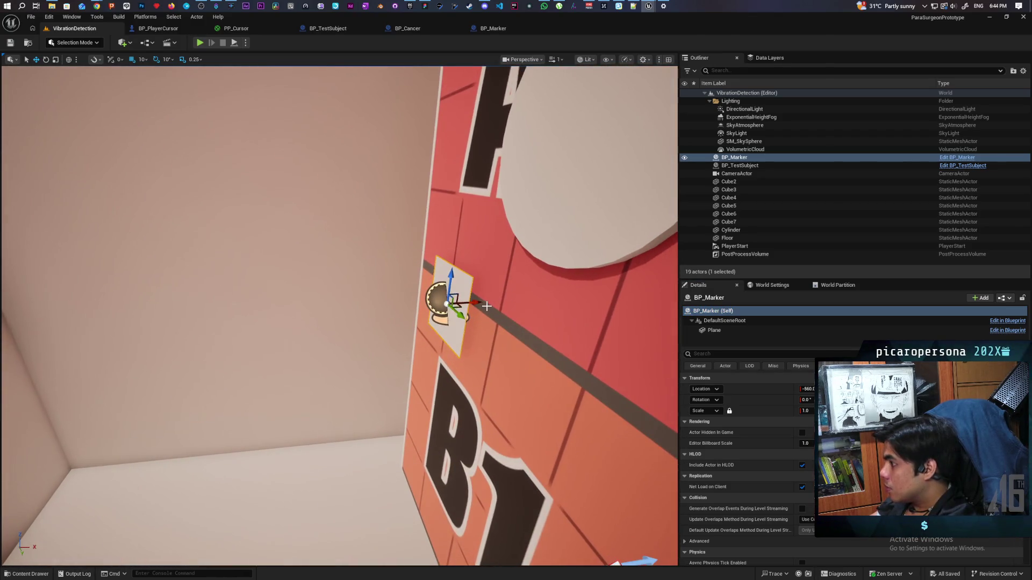
left_click_drag(473, 302, 540, 296)
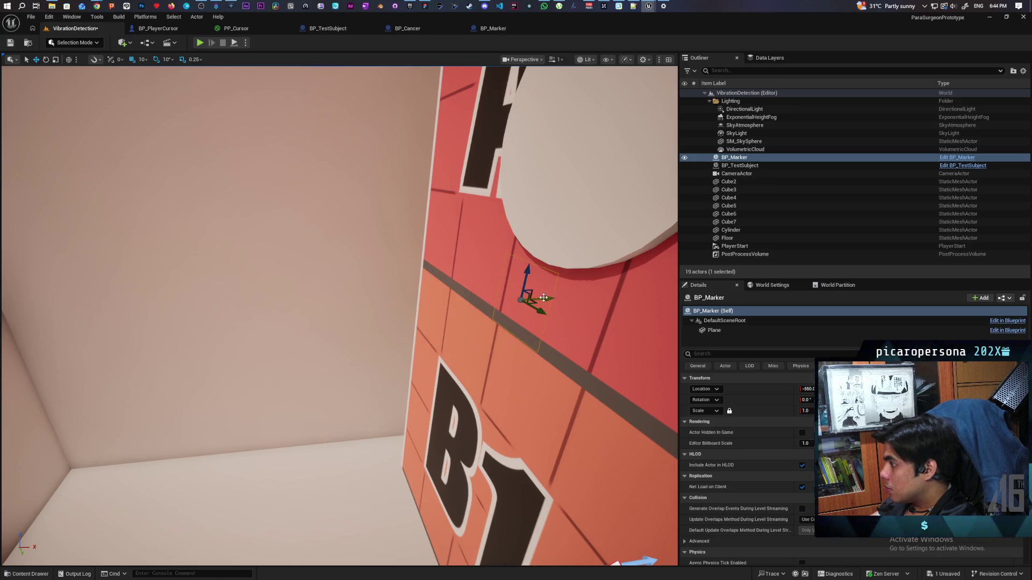
key("ctrl+z")
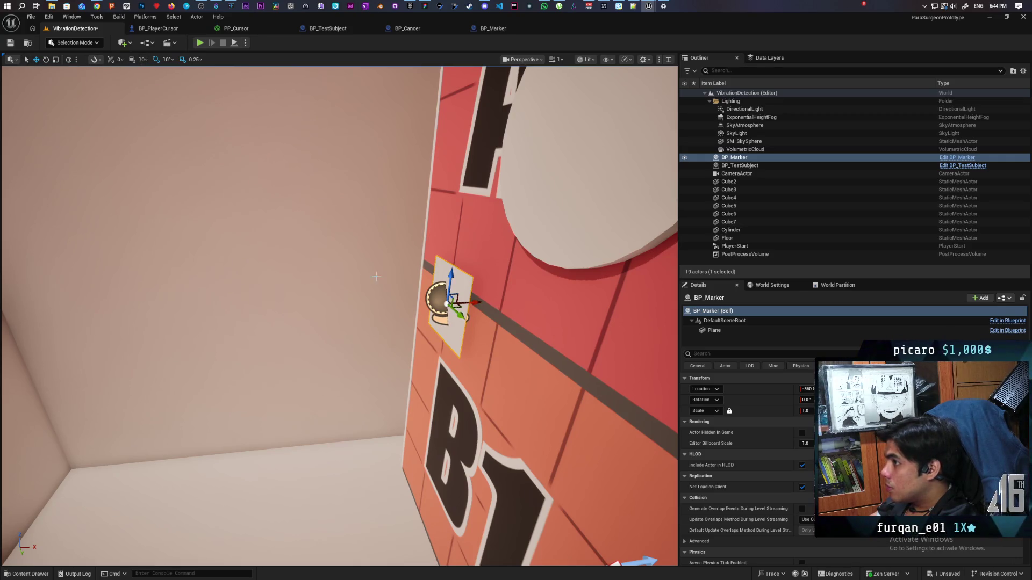
left_click_drag(475, 302, 503, 302)
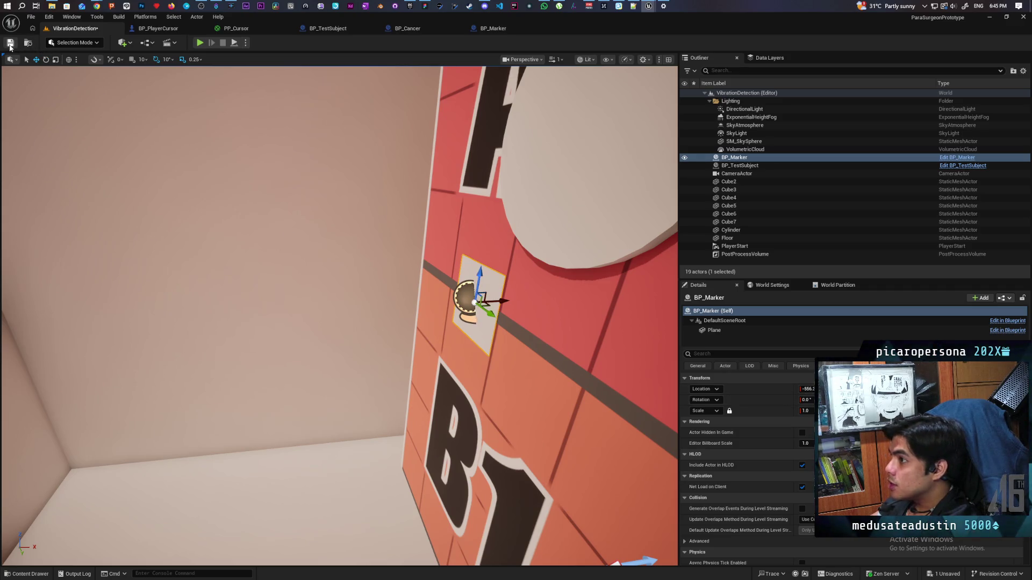
key("ctrl+s")
Step: Create a new material named M_Marker in the Blueprints folder
key("ctrl+space")
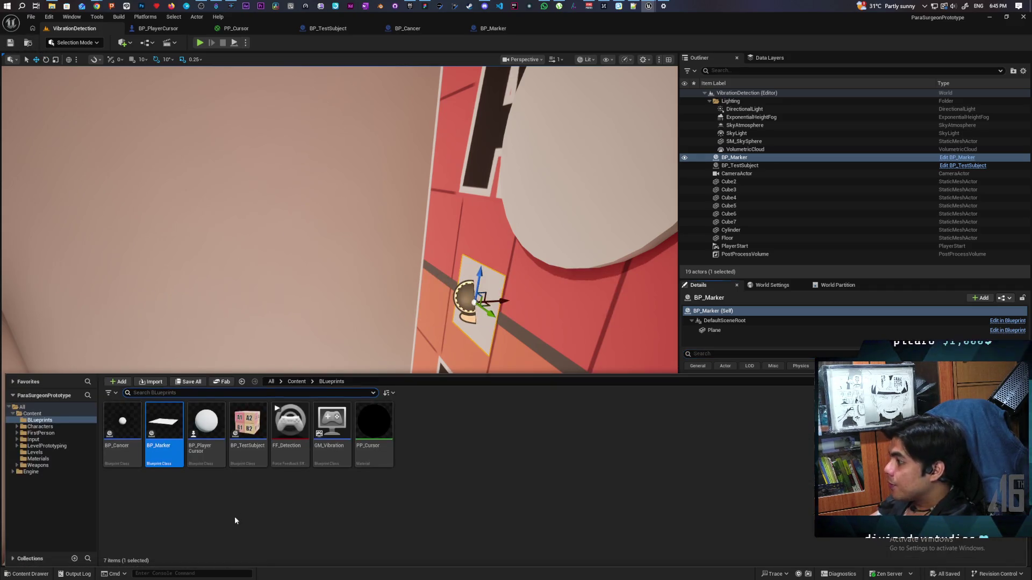
right_click(511, 455)
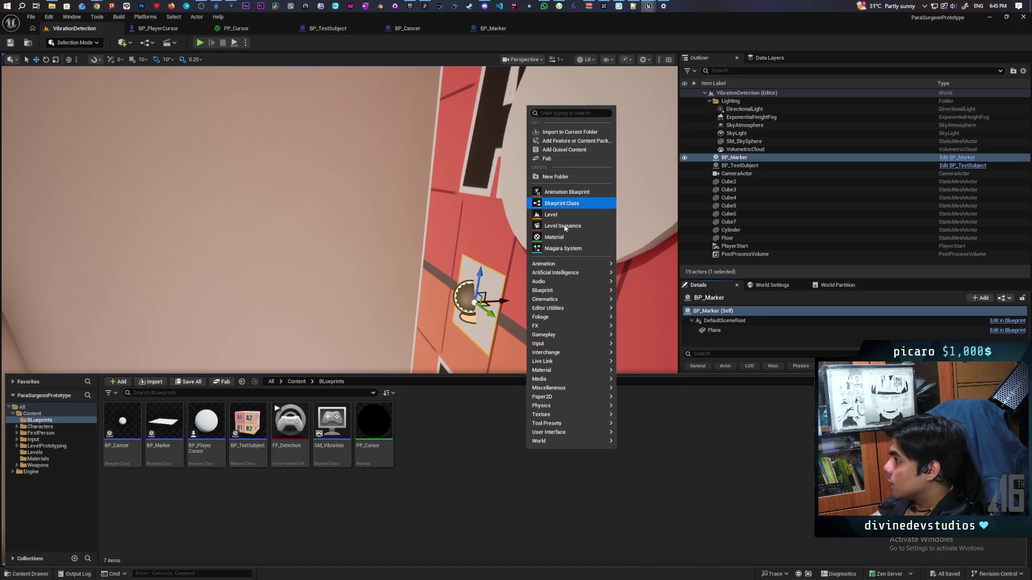
left_click(554, 237)
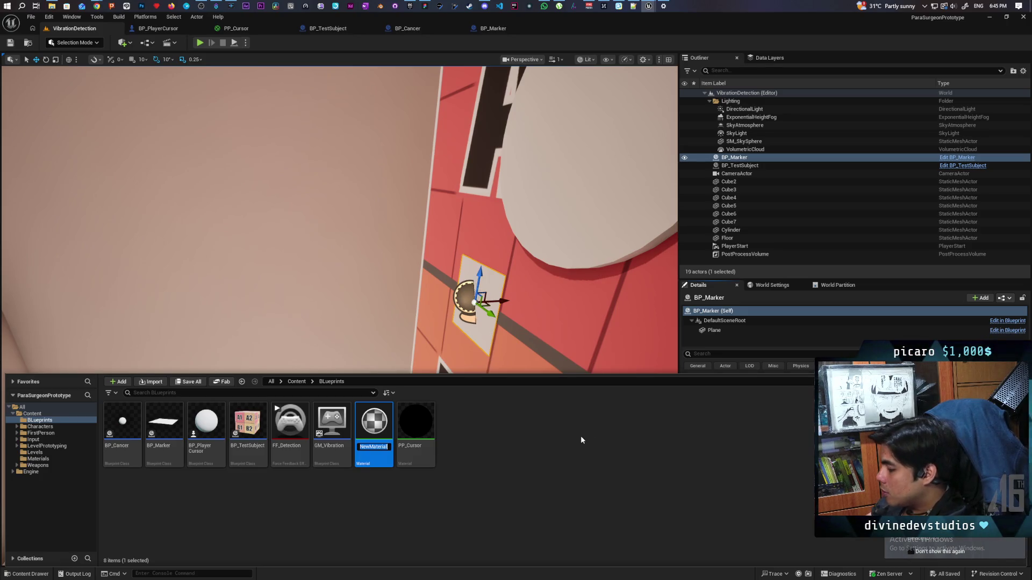
type("M_Marker")
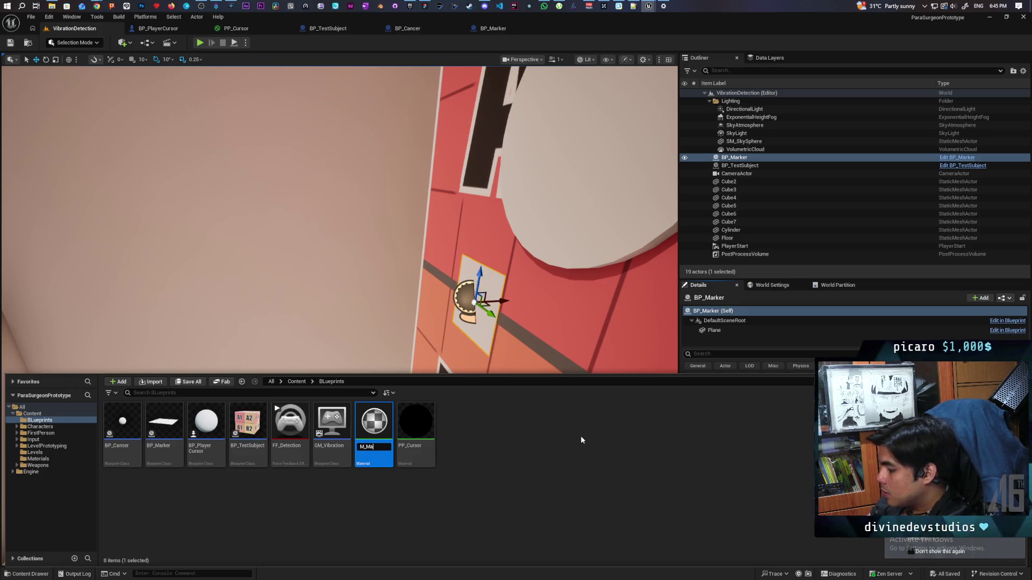
key("Return")
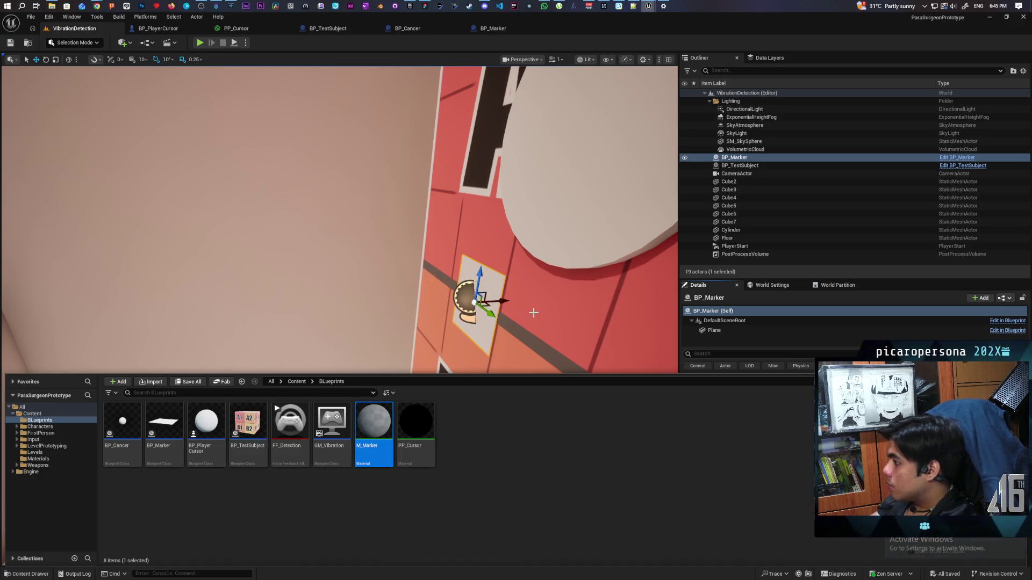
Step: Assign M_Marker to the marker's Plane, apply the change to BP_Marker, and save
left_click(712, 333)
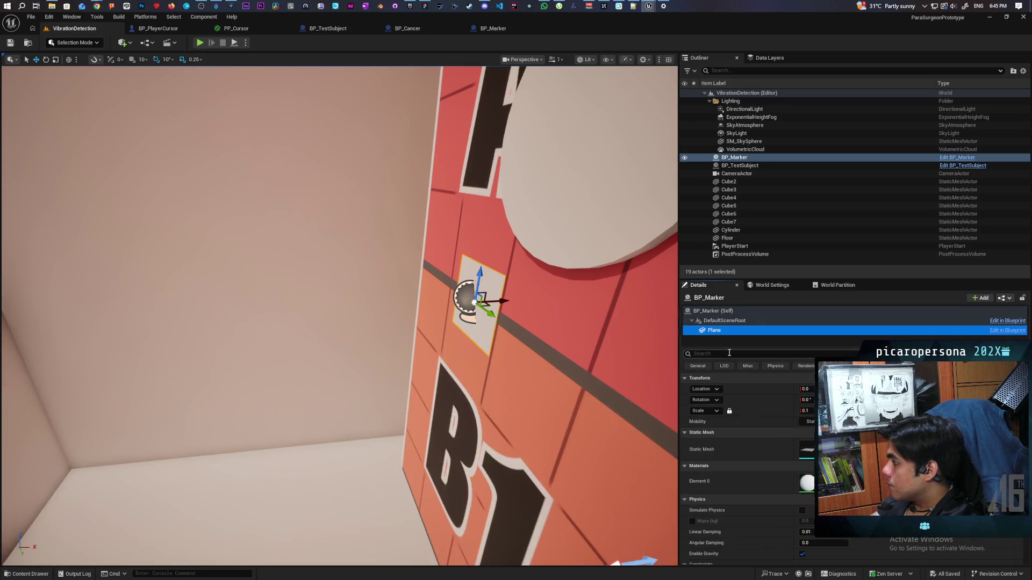
left_click(828, 486)
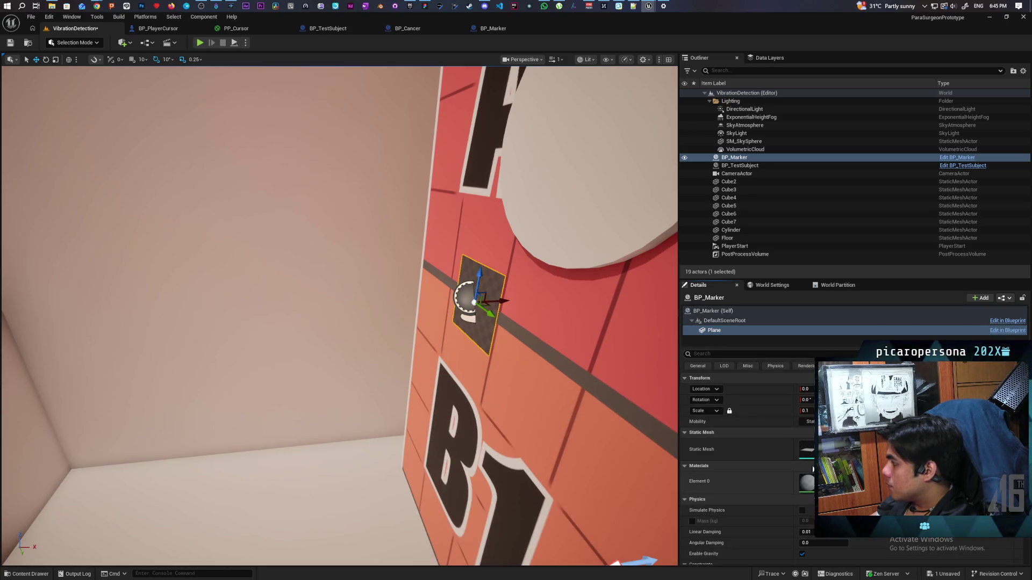
left_click(1009, 301)
key("Escape")
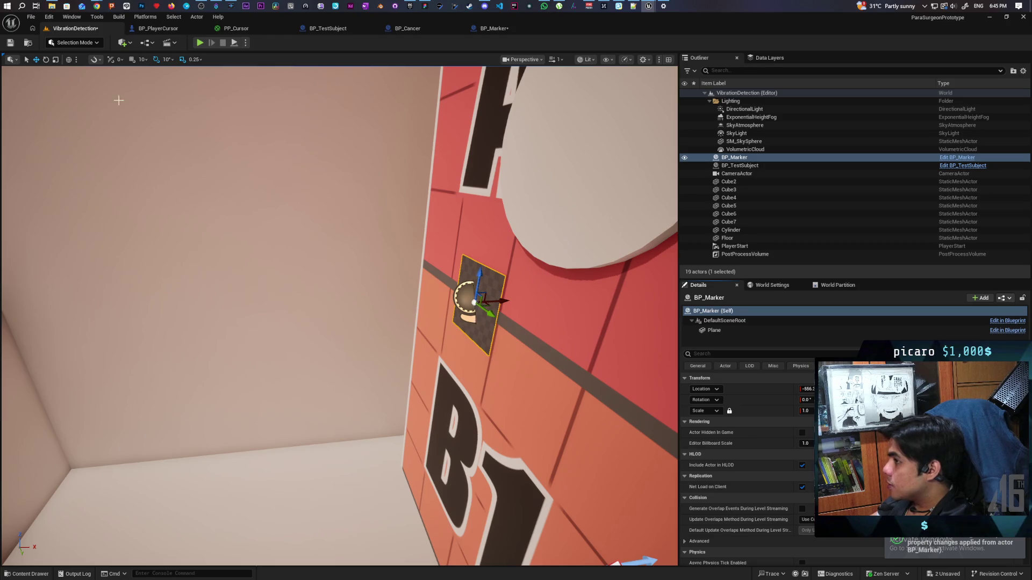
left_click(10, 42)
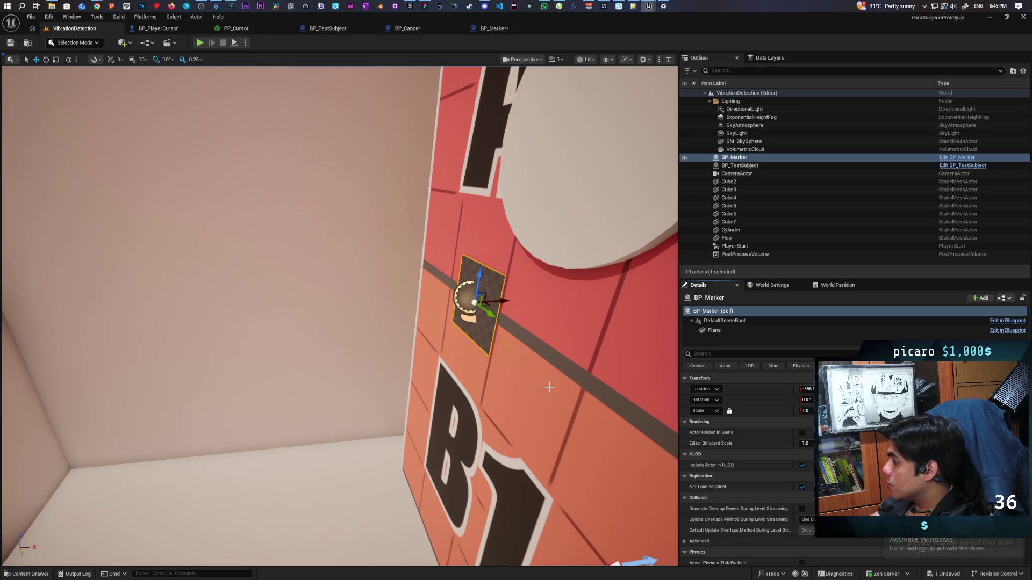
Step: Open the M_Marker material from the Blueprints folder for editing
left_click(27, 573)
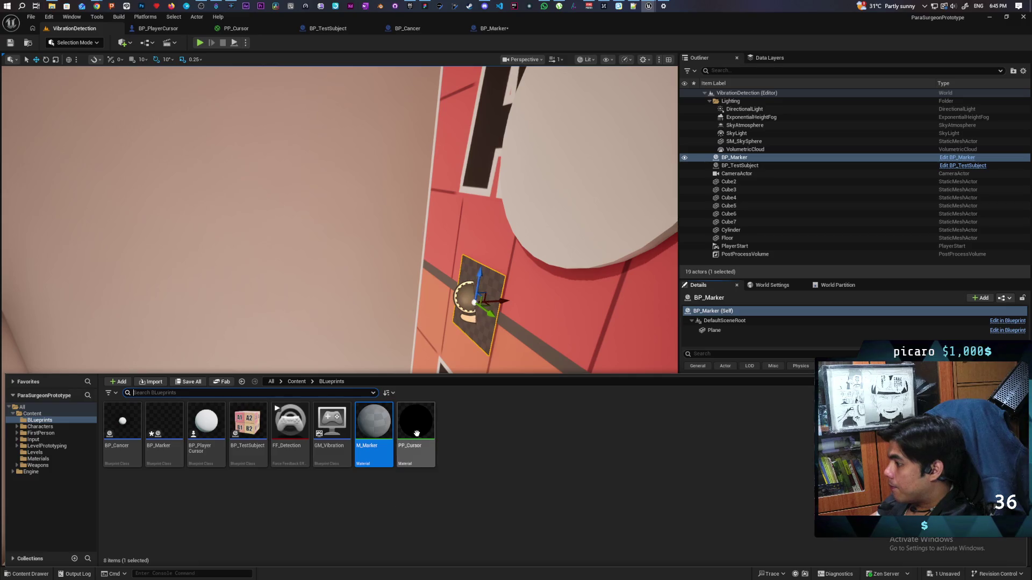
left_click(380, 432)
double_click(381, 435)
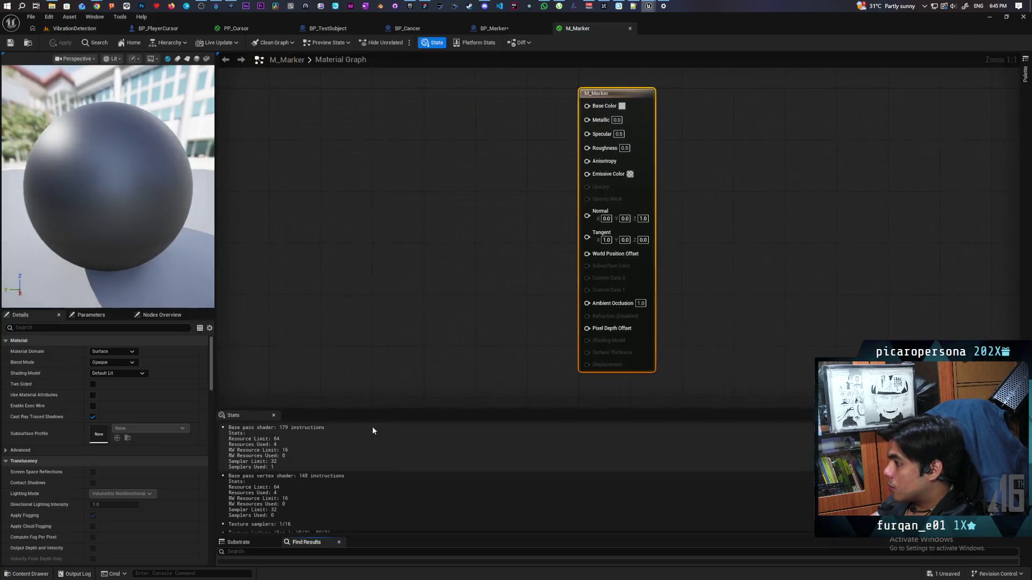
Step: Keep M_Marker in the Surface domain and switch its shading model to Unlit
left_click(128, 351)
left_click(243, 363)
left_click(140, 373)
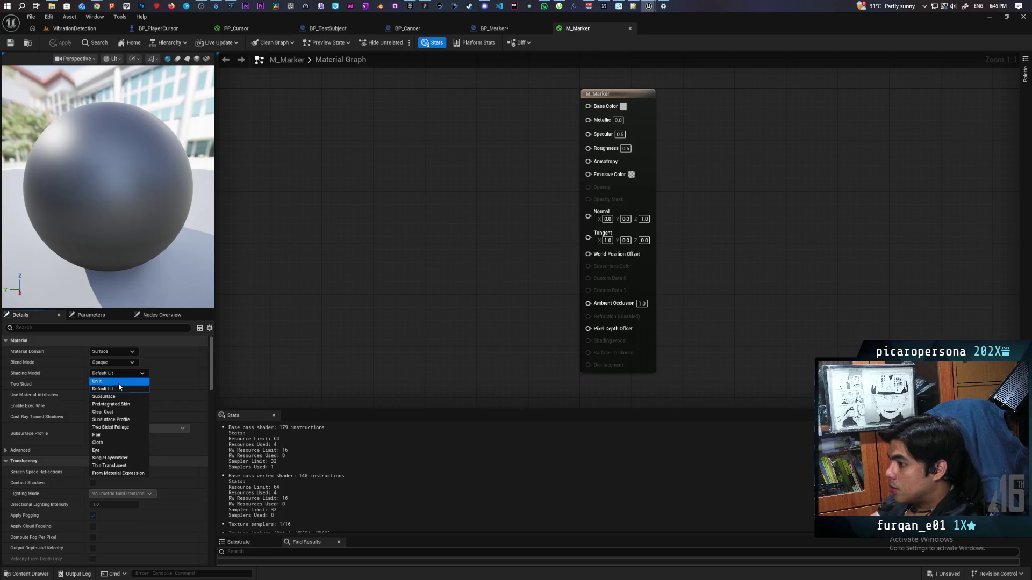
left_click(118, 381)
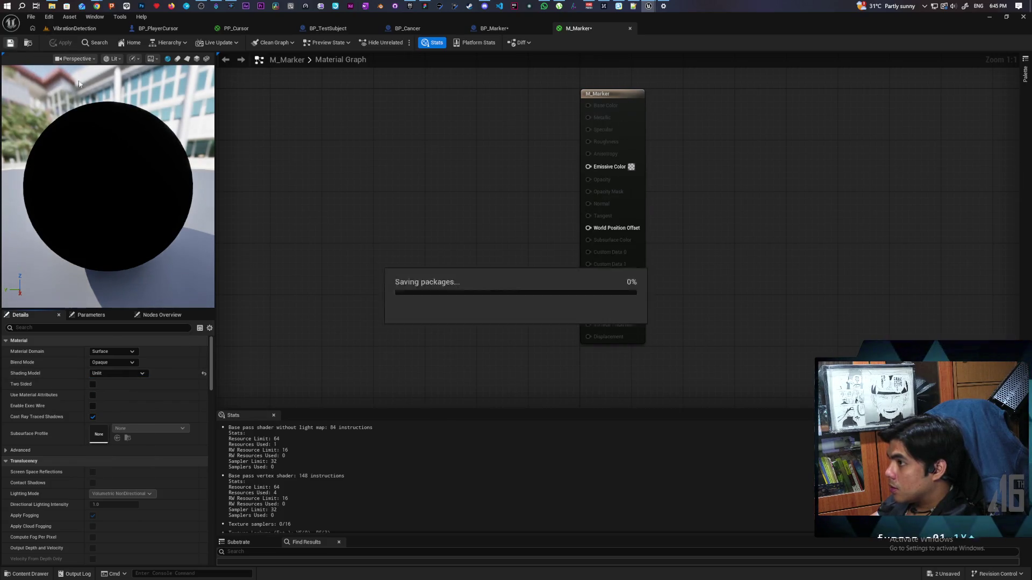
Step: Add a Texture Sample node to the graph using the Cross texture
right_click(371, 202)
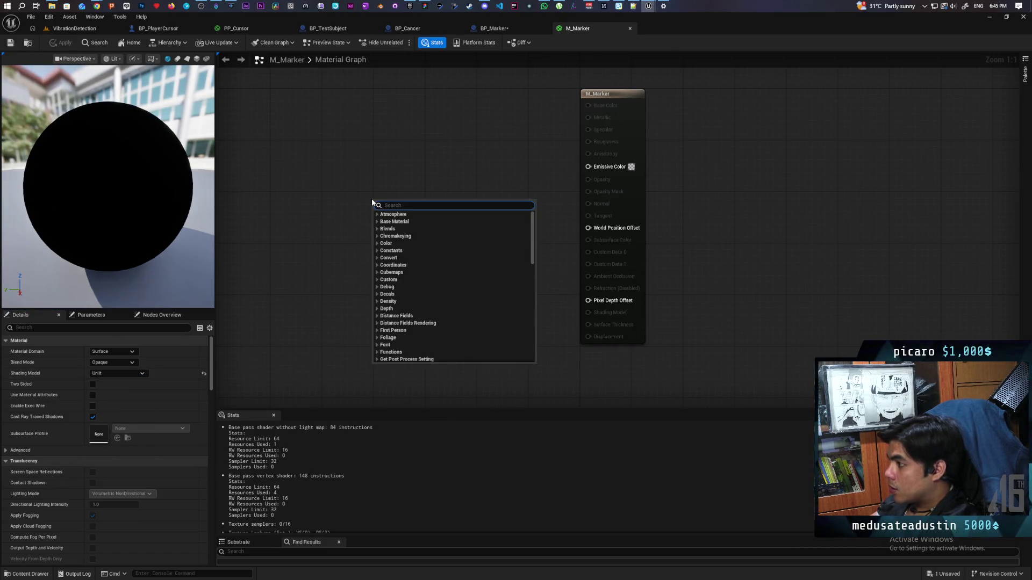
type("texture")
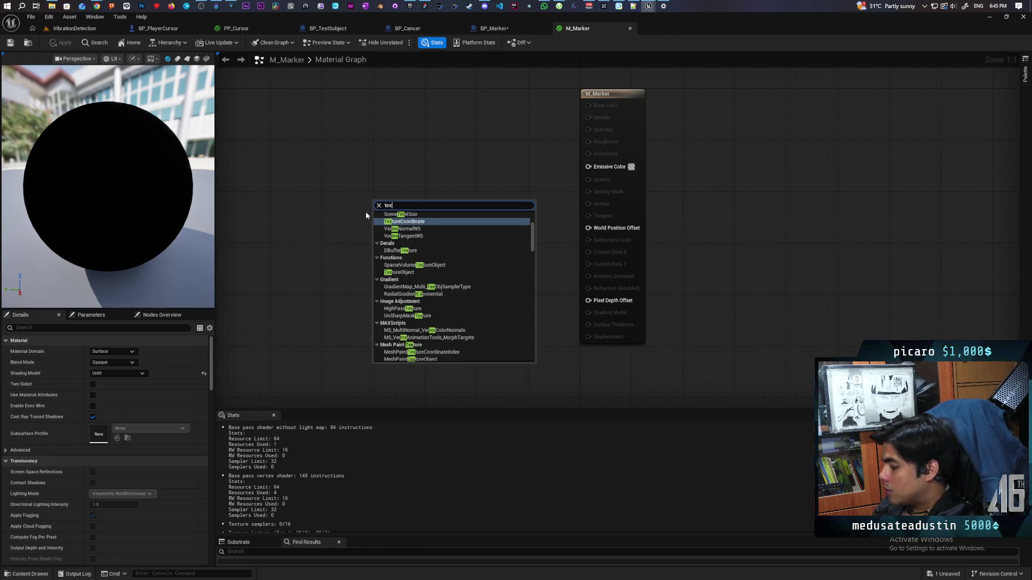
key("Return")
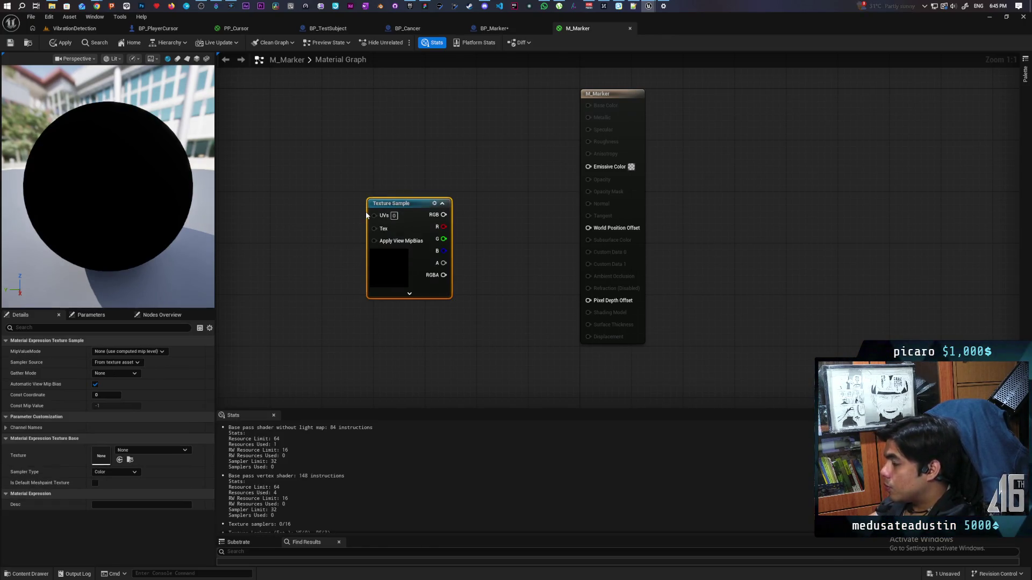
key("Delete")
right_click(415, 225)
type("texture")
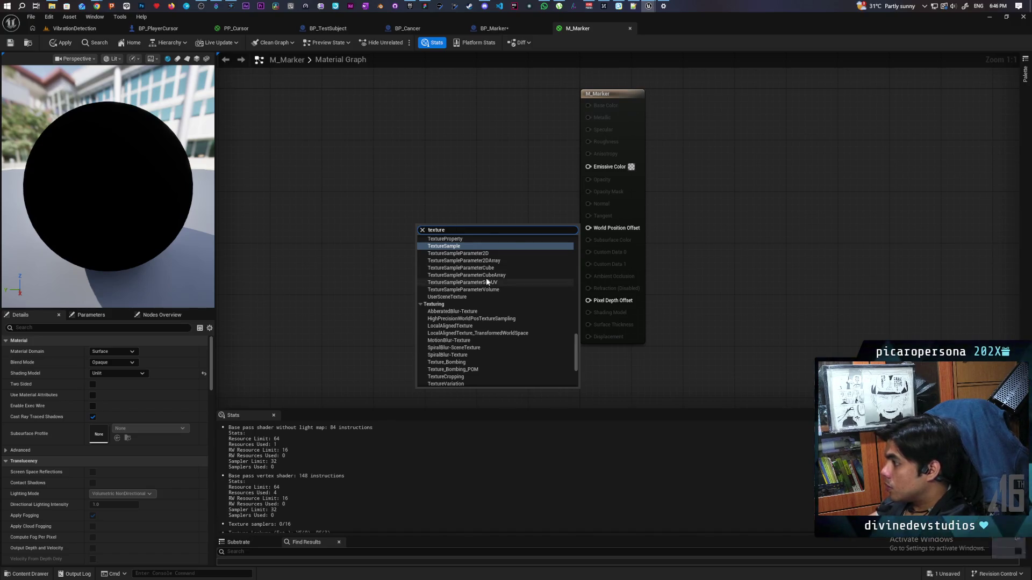
scroll(486, 279, "up", 2)
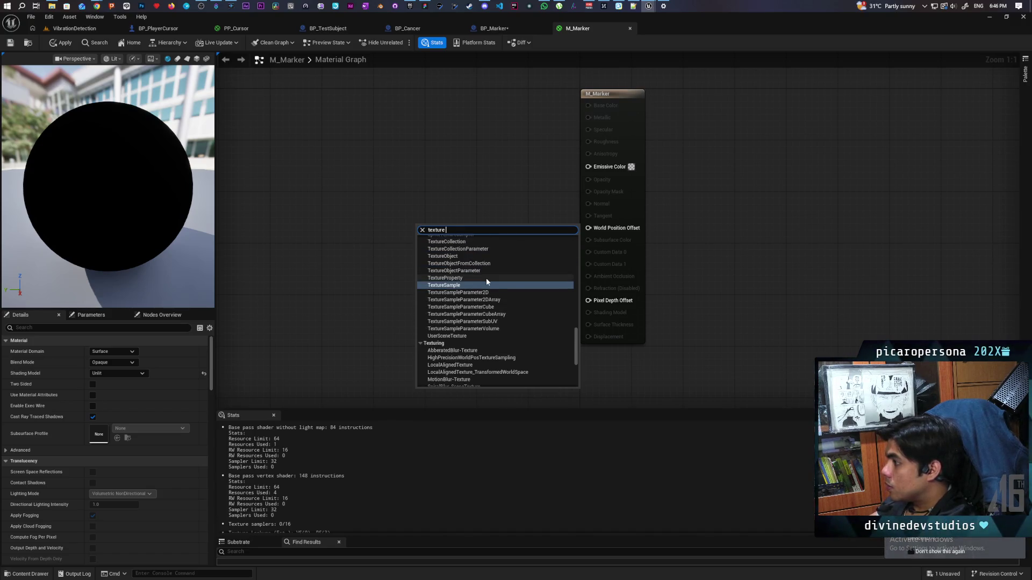
left_click(456, 286)
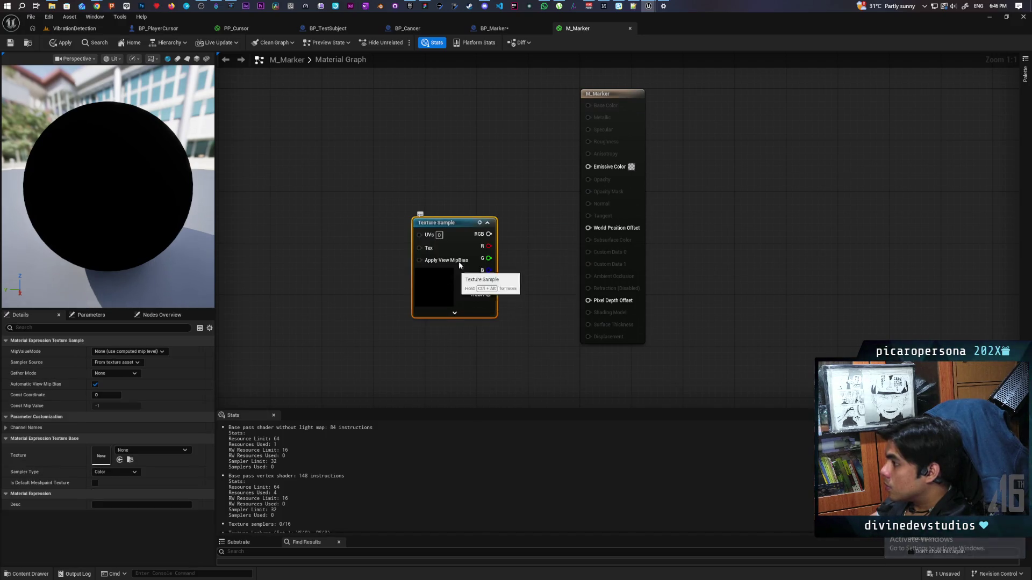
left_click(150, 451)
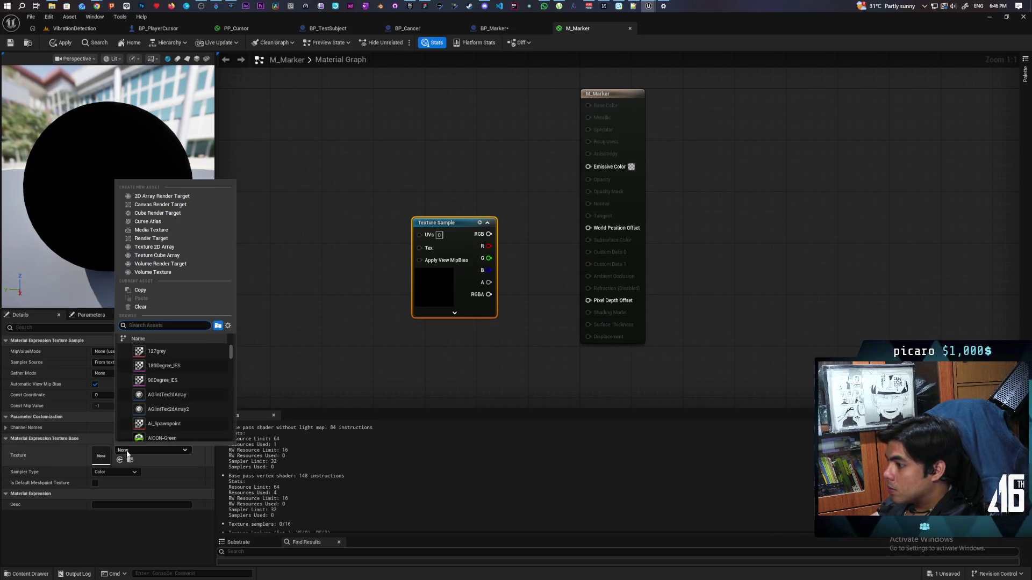
mouse_move(159, 363)
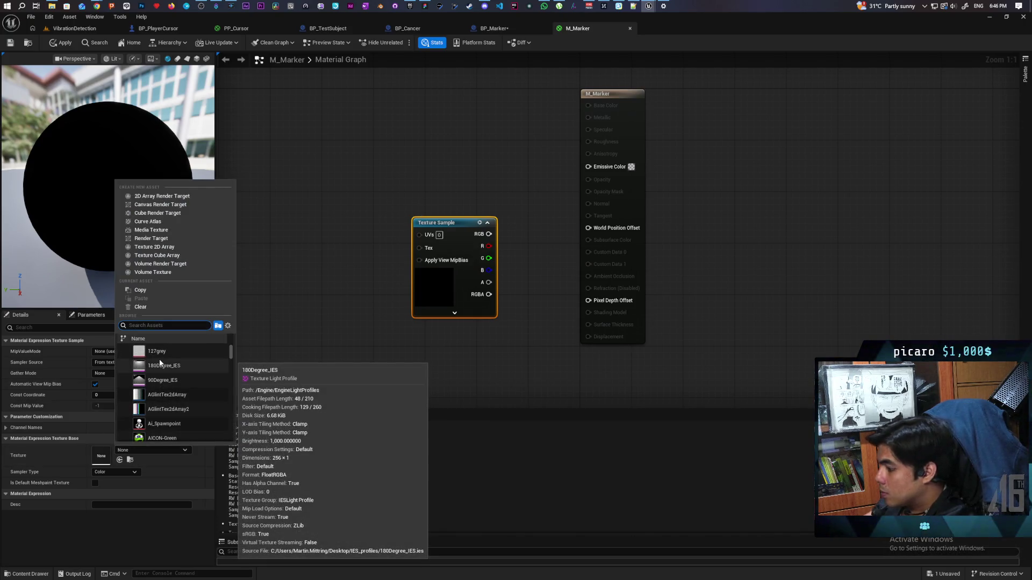
type("cross")
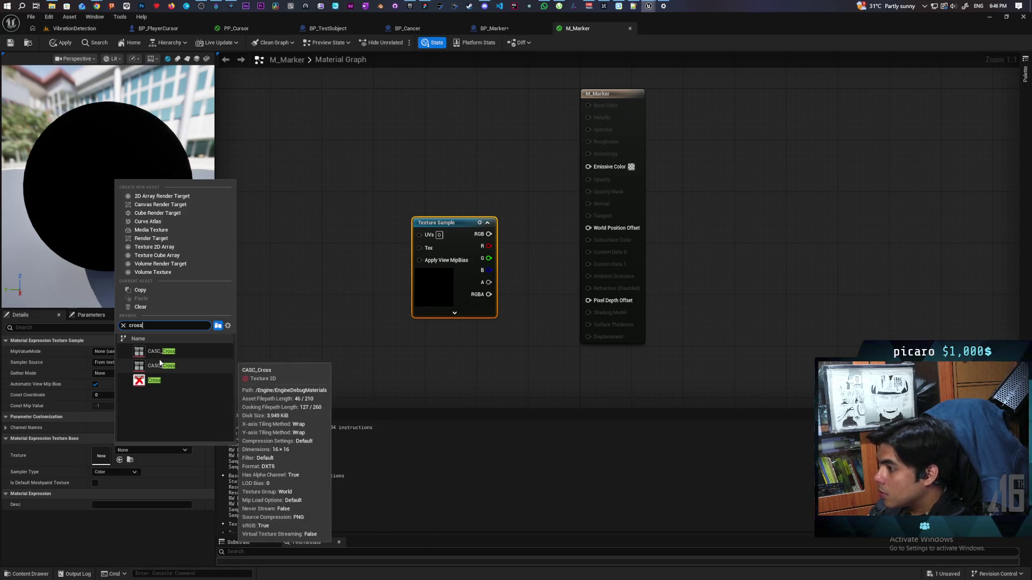
left_click(171, 379)
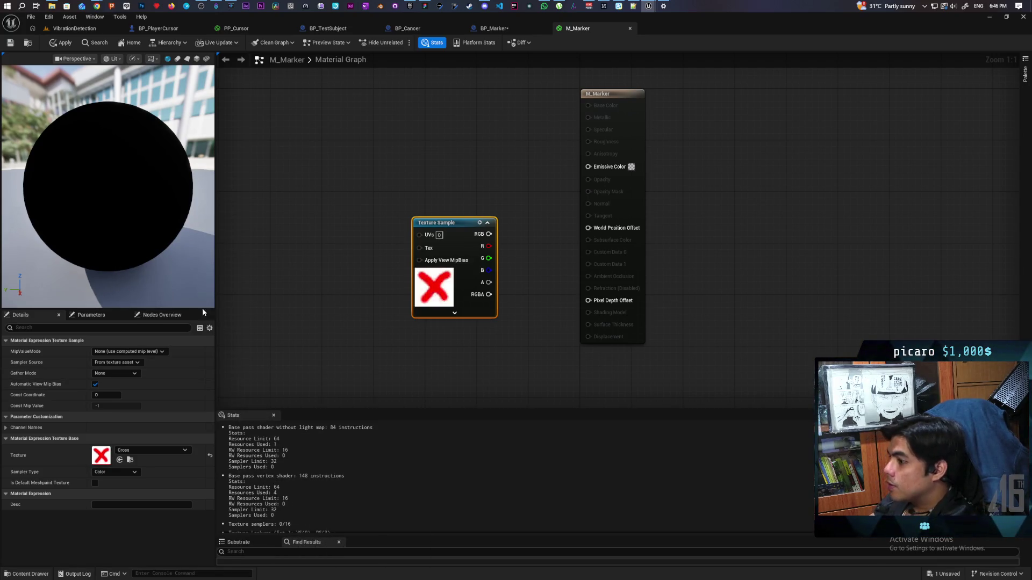
Step: Wire the texture RGB into Emissive Color and Opacity Mask, with Masked blend mode
mouse_move(491, 239)
left_mouse_down()
mouse_move(510, 211)
mouse_move(589, 166)
left_mouse_up()
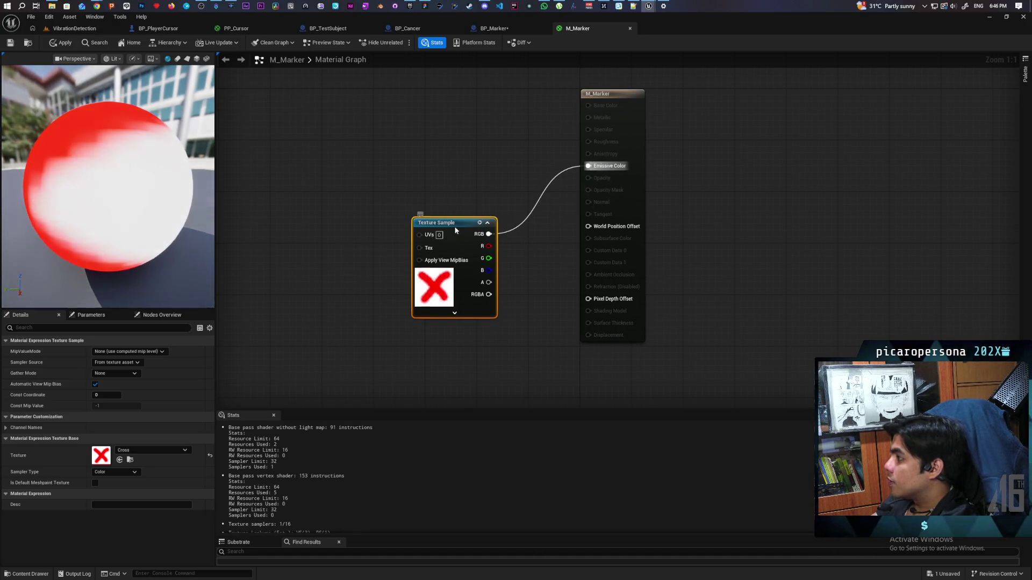
left_click_drag(455, 234, 454, 197)
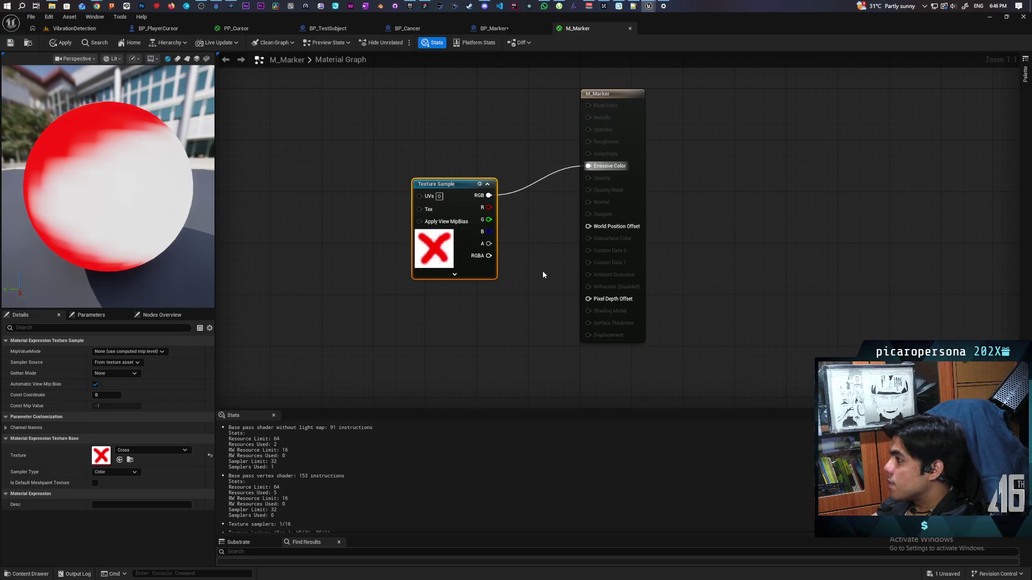
left_click(633, 203)
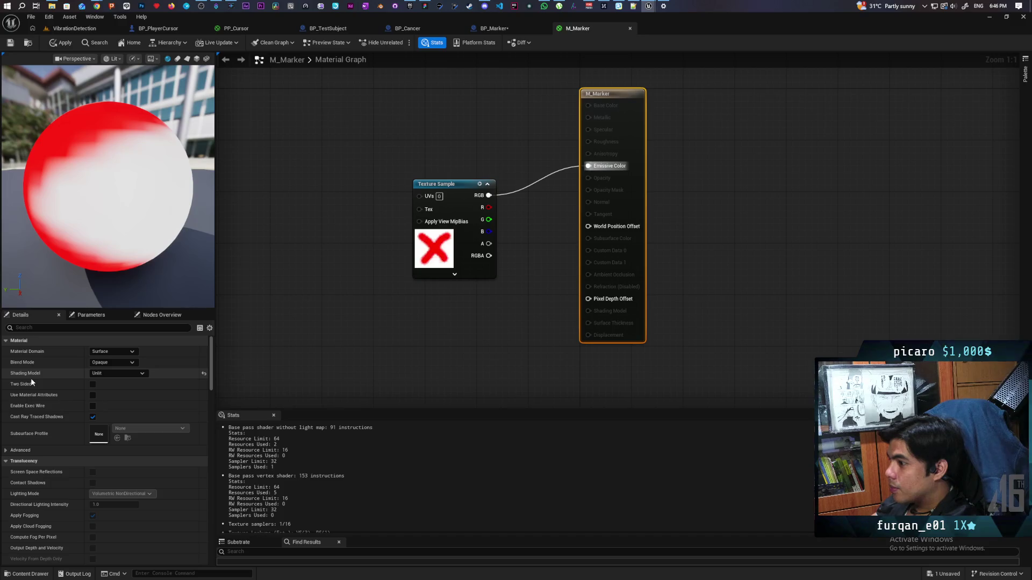
left_click(122, 363)
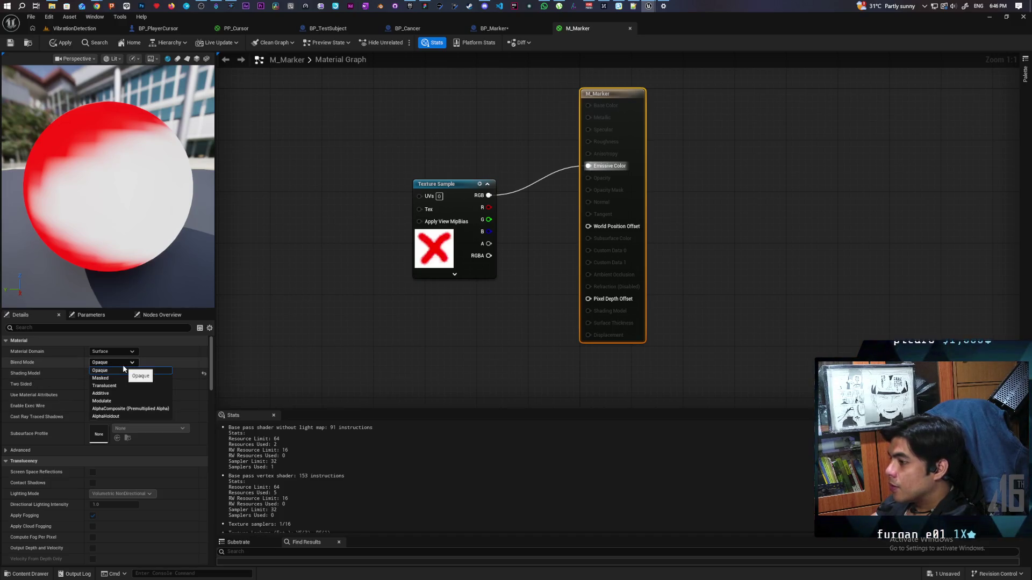
left_click(120, 379)
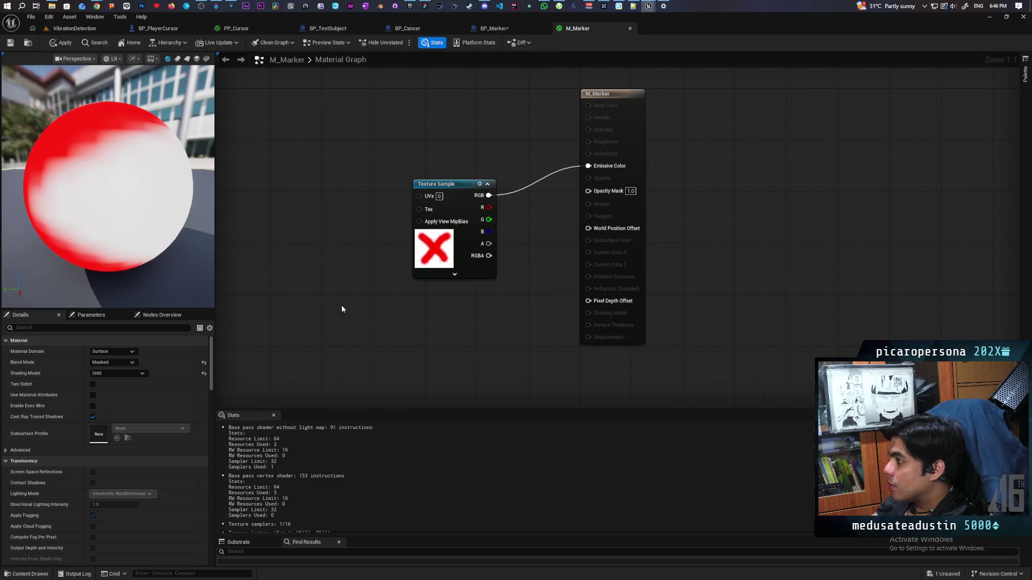
left_click_drag(455, 271, 429, 317)
left_click_drag(464, 241, 567, 241)
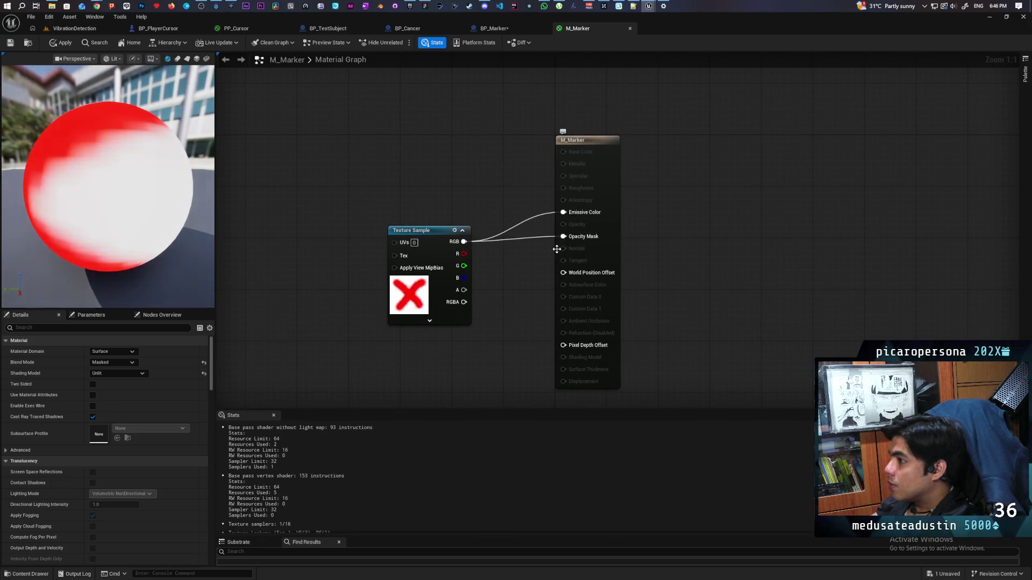
left_click(187, 60)
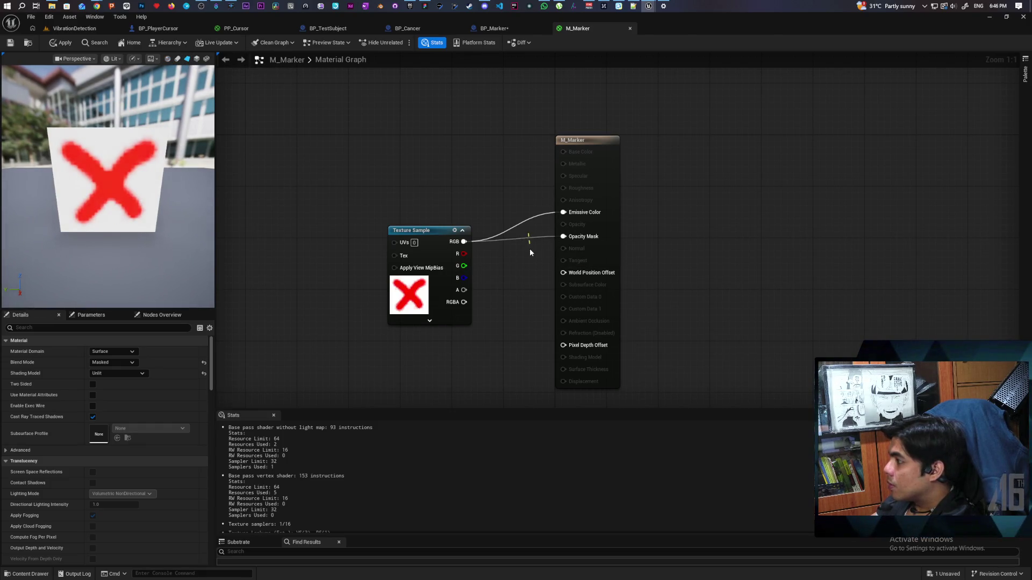
Step: Drive Opacity Mask from the texture's green channel through a OneMinus (1-x) node
left_click_drag(463, 254, 564, 236)
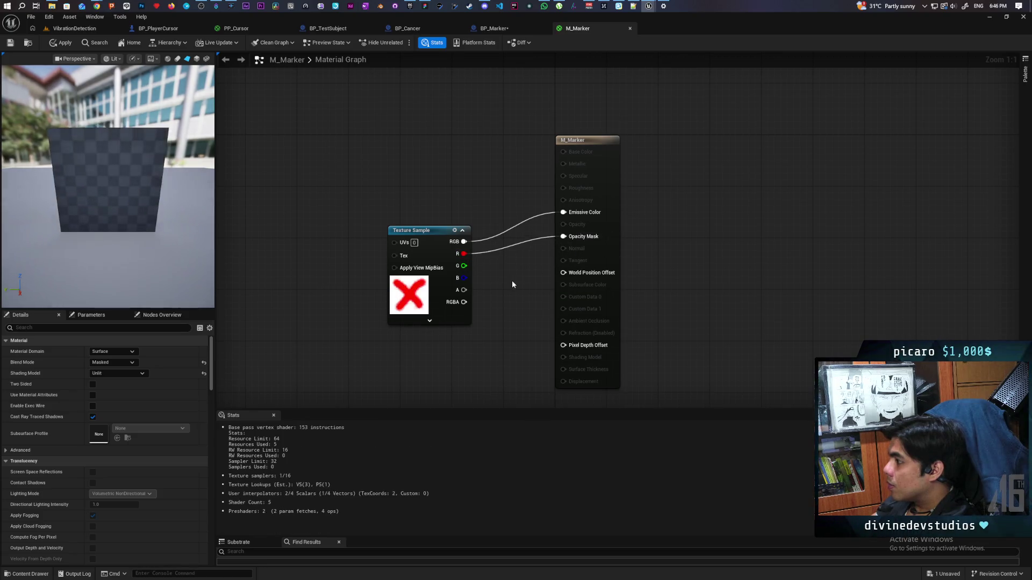
left_click(519, 254, "alt")
left_click_drag(548, 243, 562, 236)
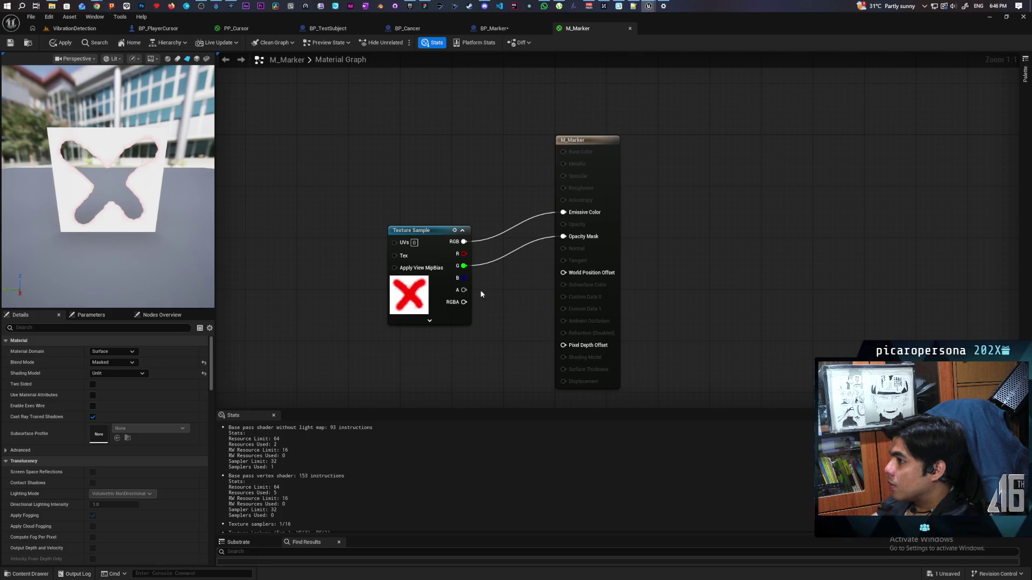
left_click_drag(470, 268, 498, 285)
type("one m")
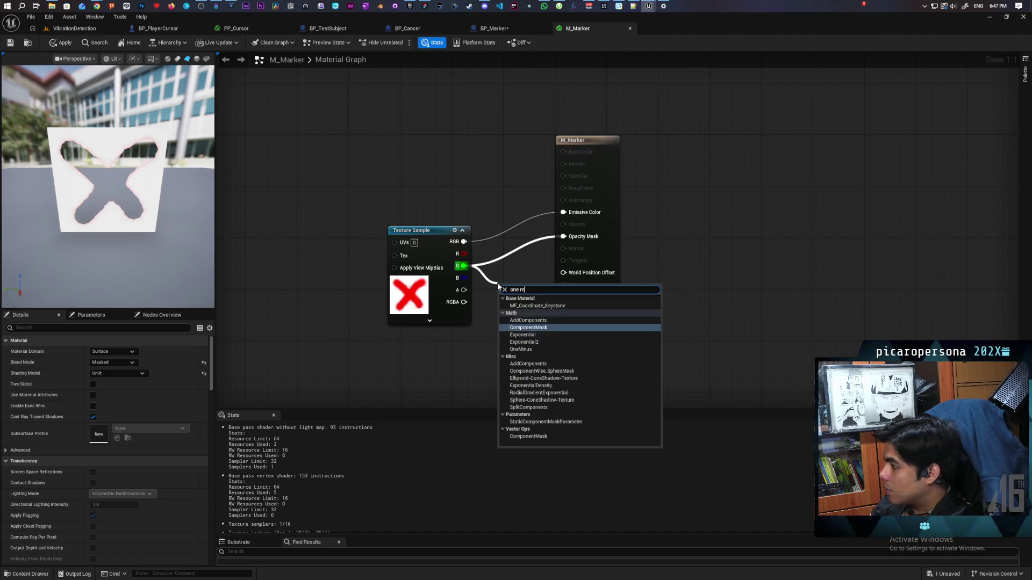
type("inus")
key("Return")
left_click_drag(521, 300, 563, 236)
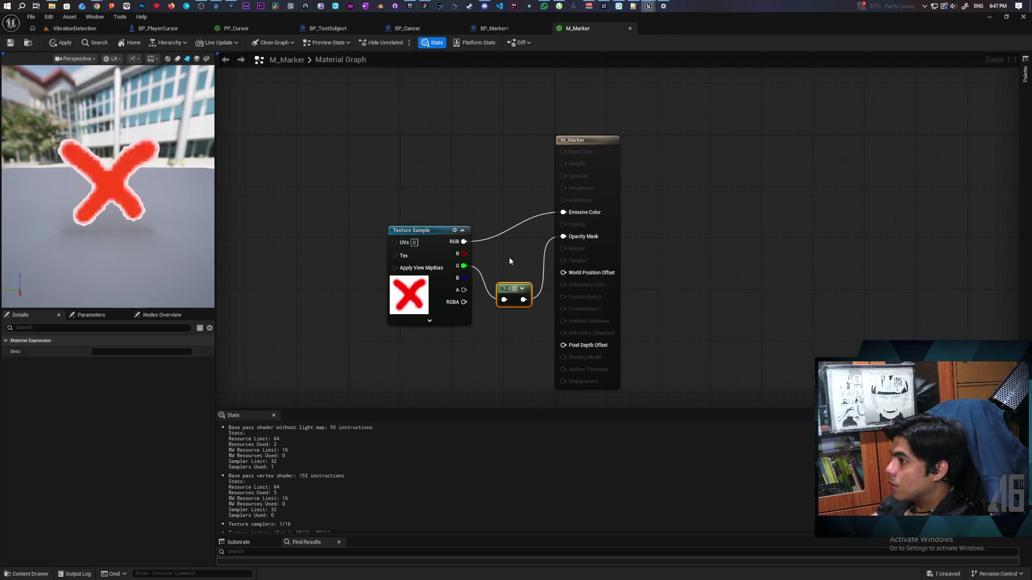
left_click(505, 270)
left_click_drag(508, 288, 508, 256)
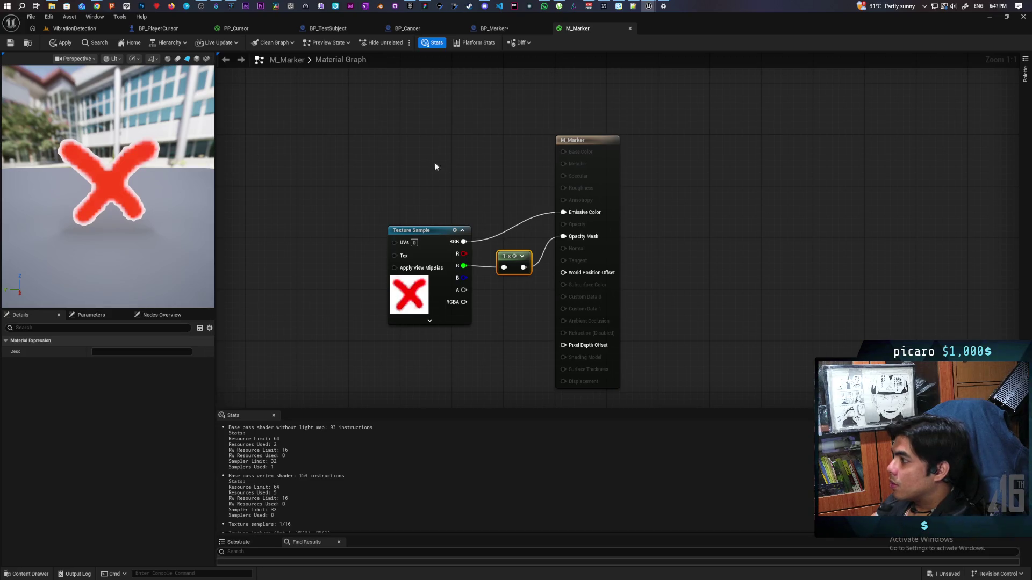
Step: Replace the texture in Emissive Color with a full-red 1,0,0 constant colour node
left_click_drag(506, 219, 519, 235)
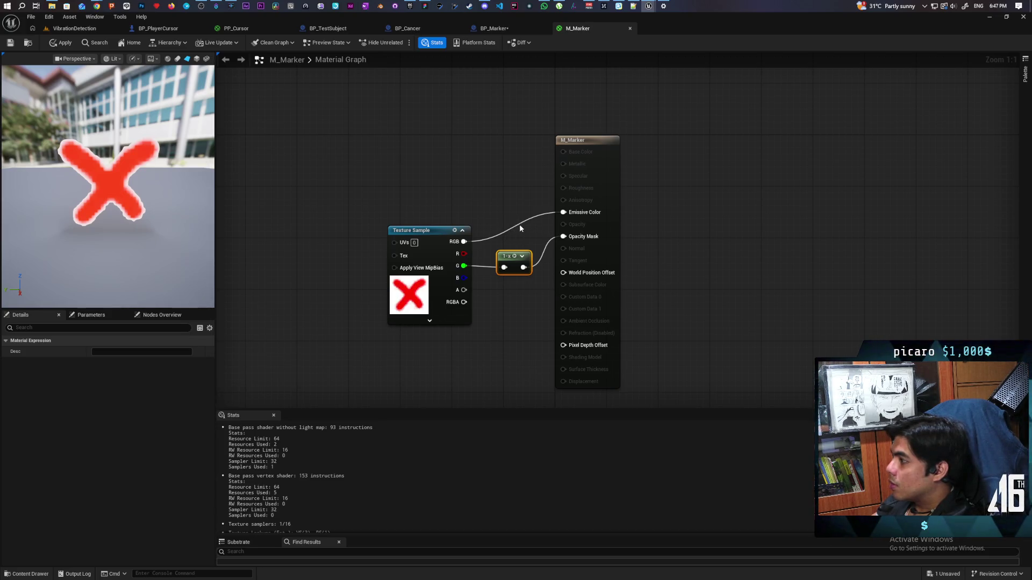
left_click(519, 225, "alt")
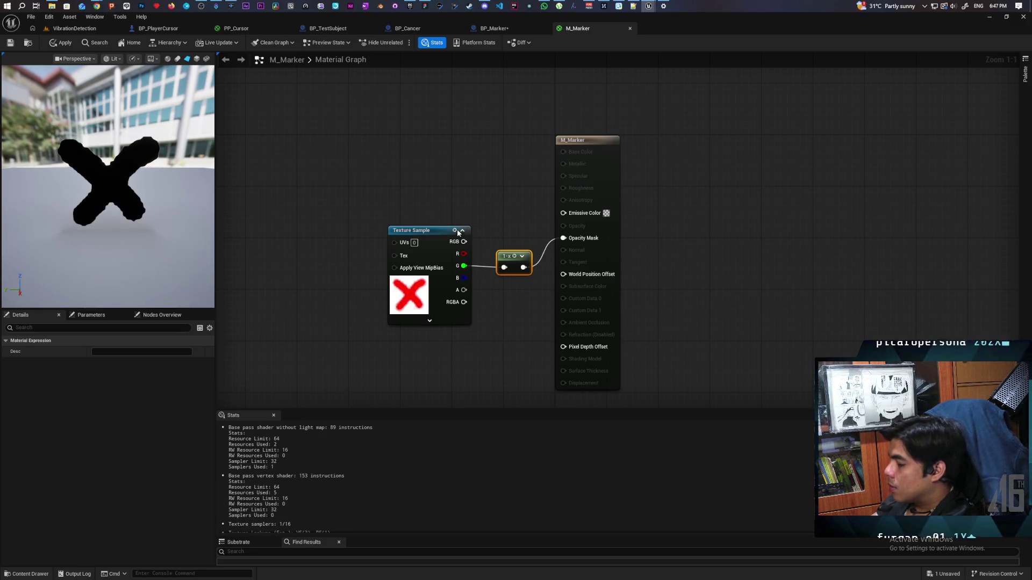
left_click(422, 160)
left_click_drag(422, 160, 416, 134)
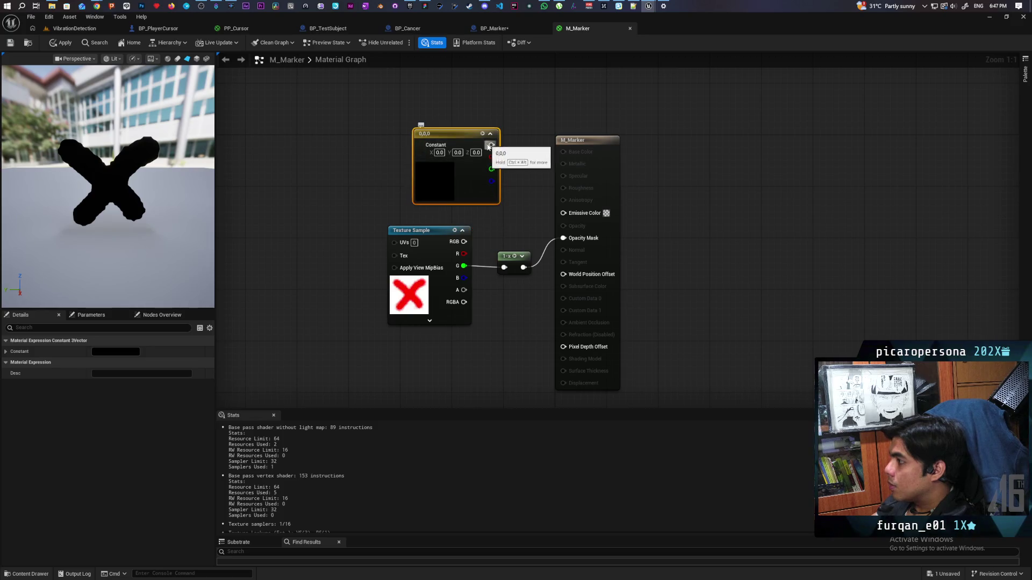
left_click_drag(491, 145, 563, 213)
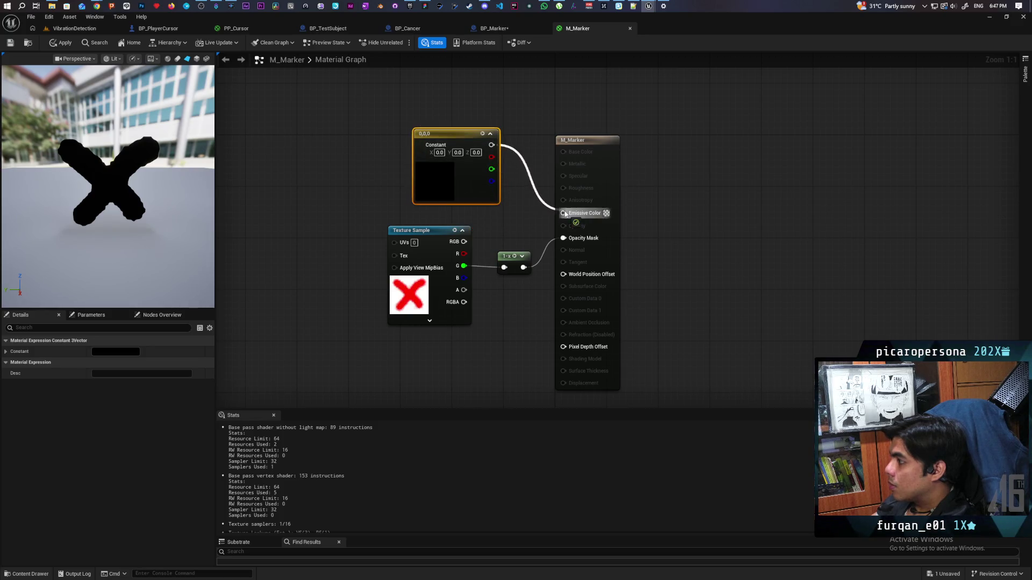
double_click(438, 183)
left_click_drag(542, 261, 525, 168)
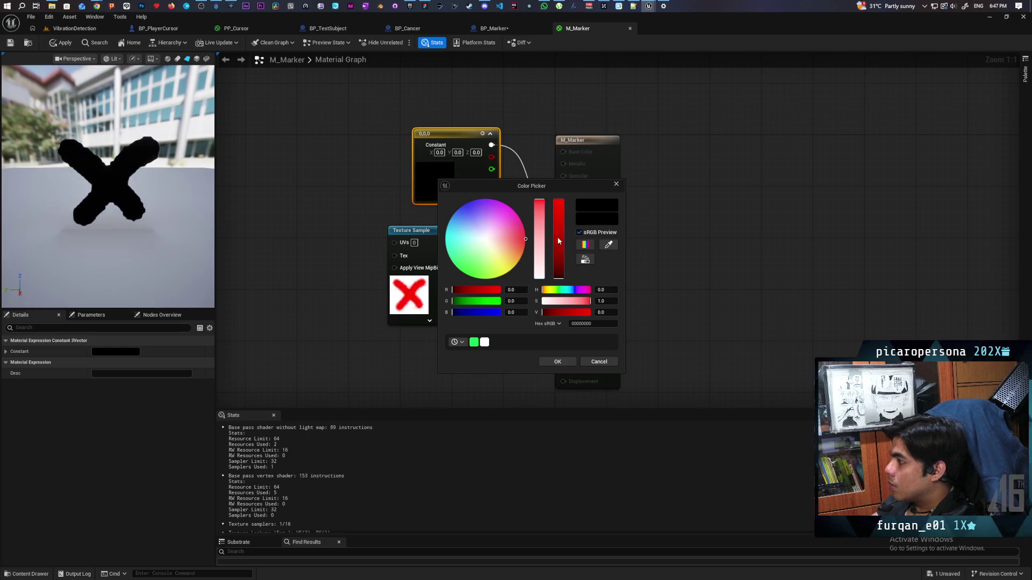
left_click(557, 362)
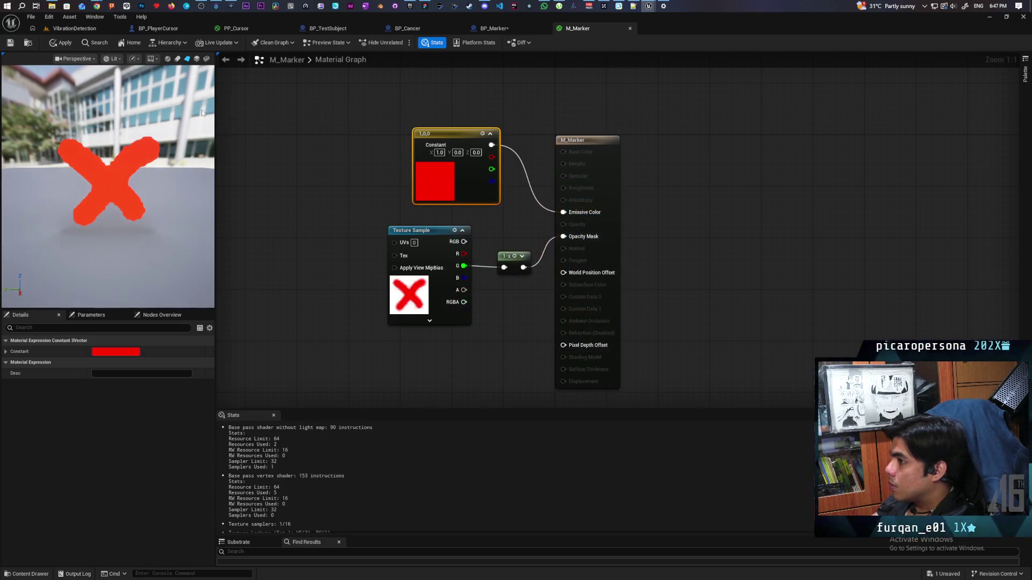
Step: Apply and save M_Marker, then return to the VibrationDetection level
left_click(61, 43)
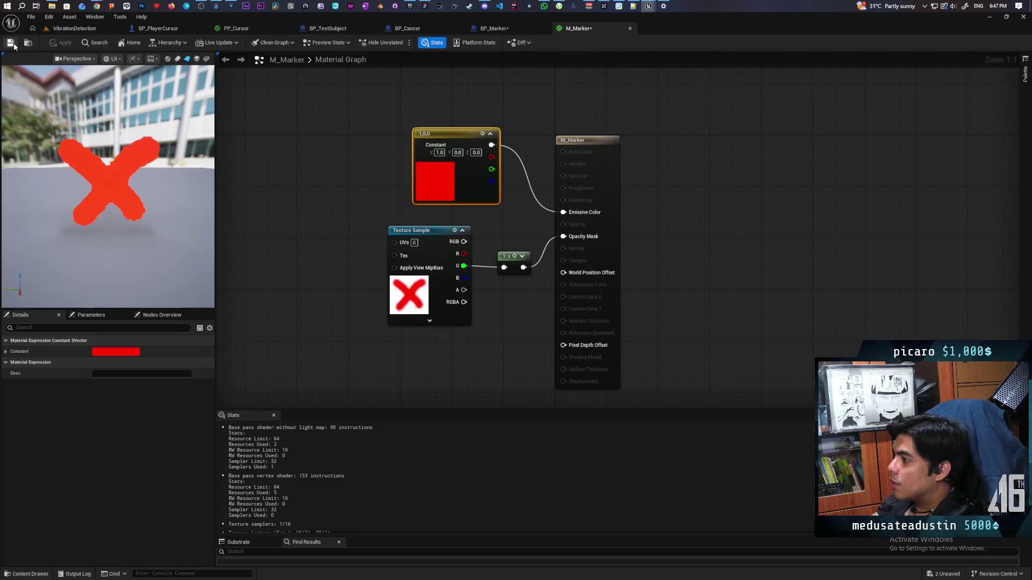
left_click(14, 45)
left_click(72, 30)
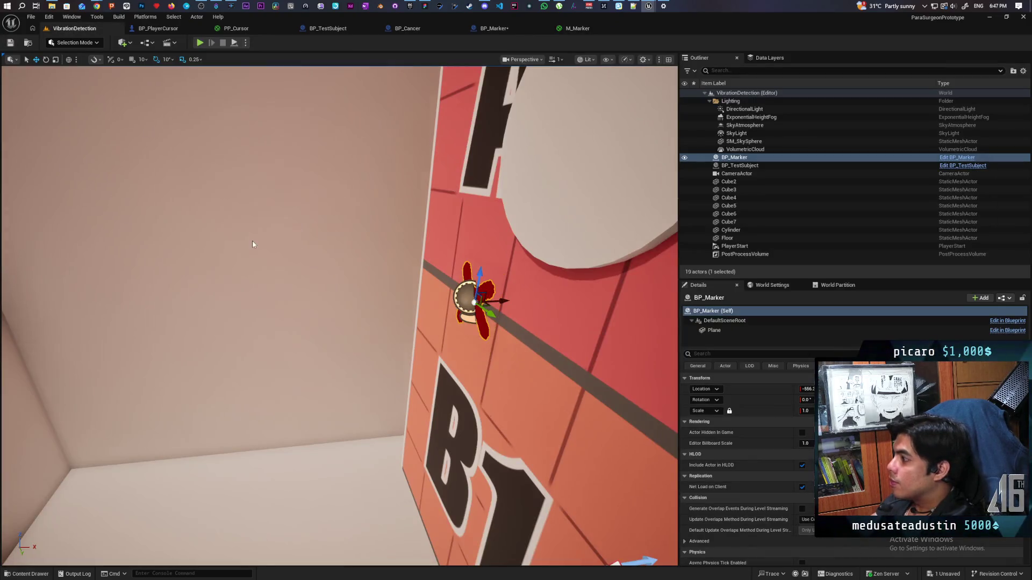
Step: Frame the red-cross BP_Marker on the A1/B1 cube and inspect its X location
key("f")
scroll(340, 316, "down", 5)
key("f")
scroll(340, 316, "down", 5)
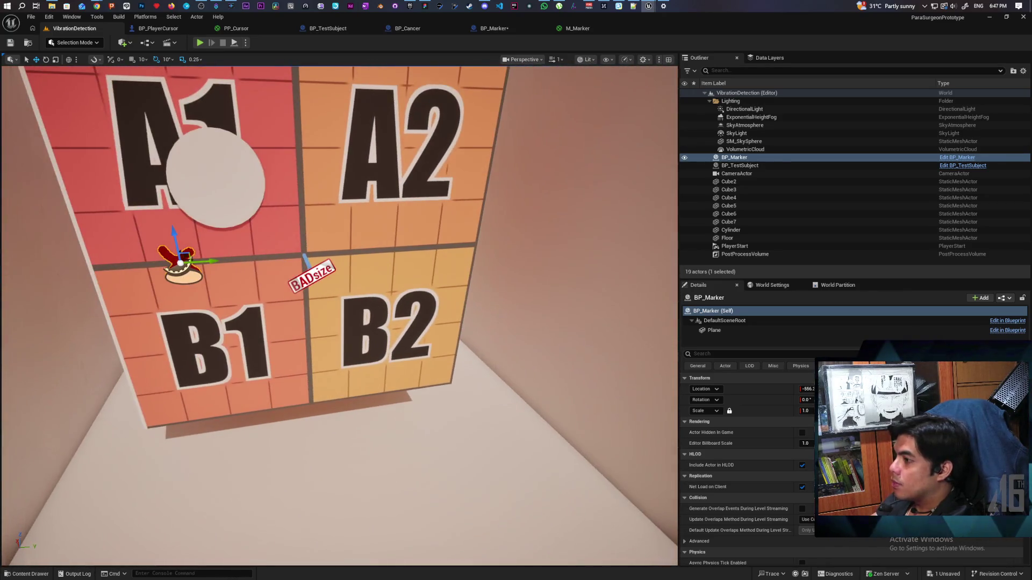
scroll(339, 316, "up", 3)
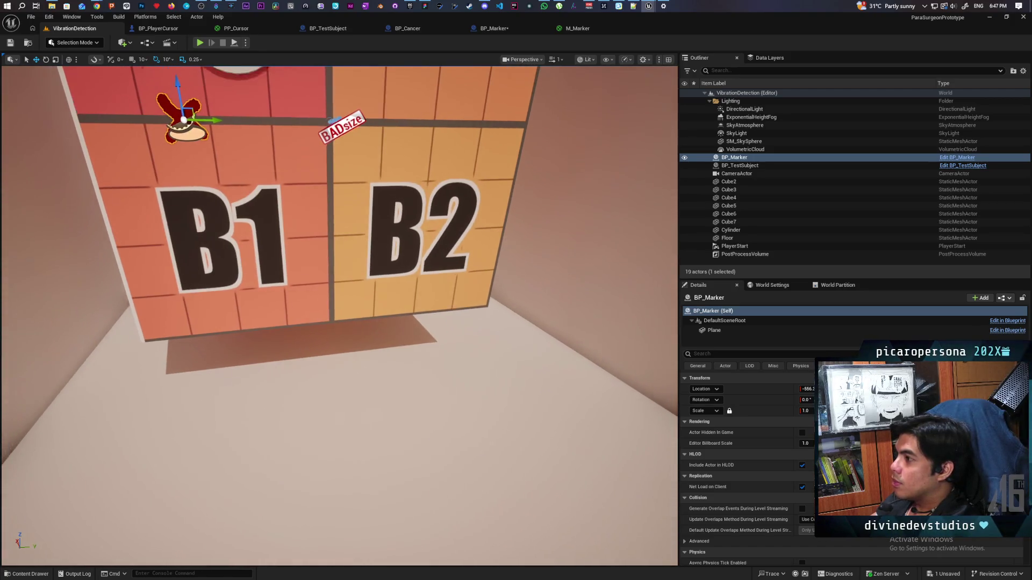
scroll(340, 316, "down", 2)
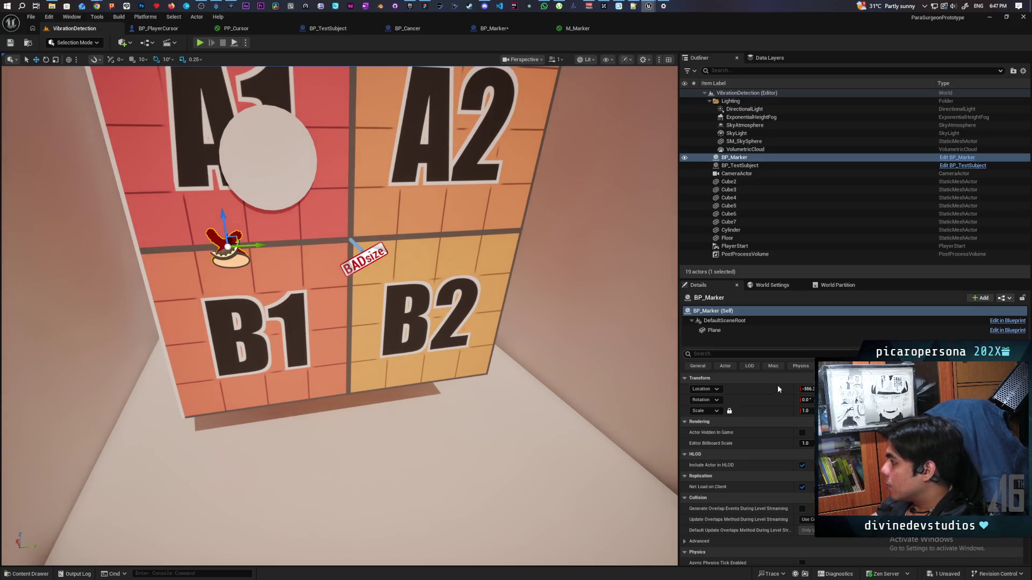
left_click(806, 389)
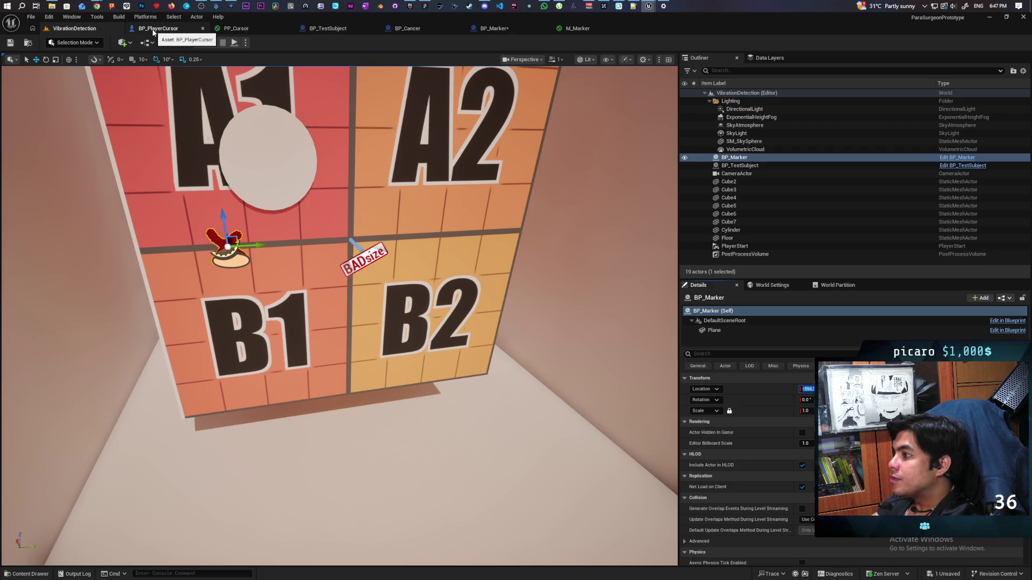
left_click(153, 32)
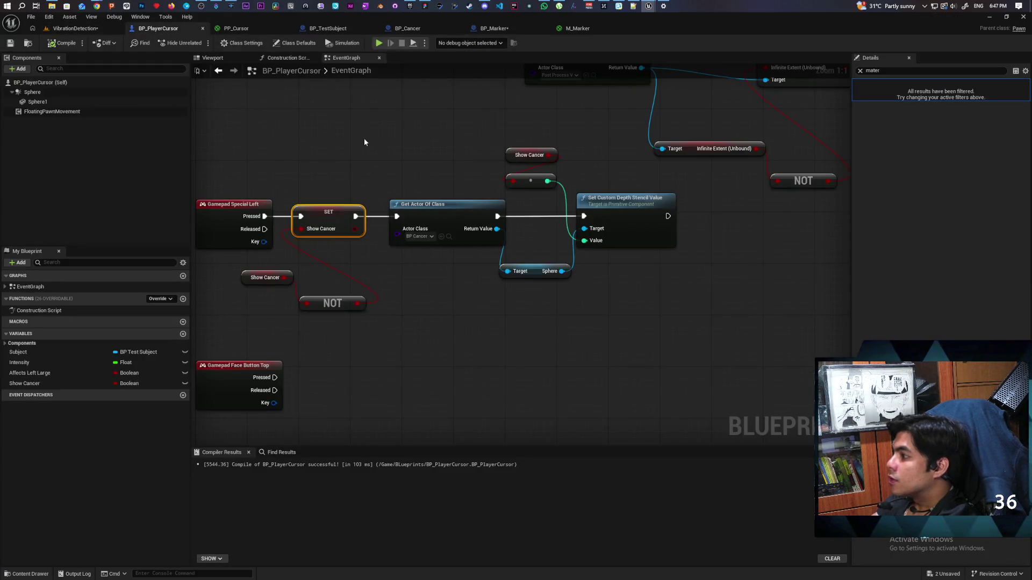
Step: Duplicate the Get Actor Of Class node, then compile and save BP_PlayerCursor
scroll(363, 138, "down", 3)
scroll(392, 247, "up", 2)
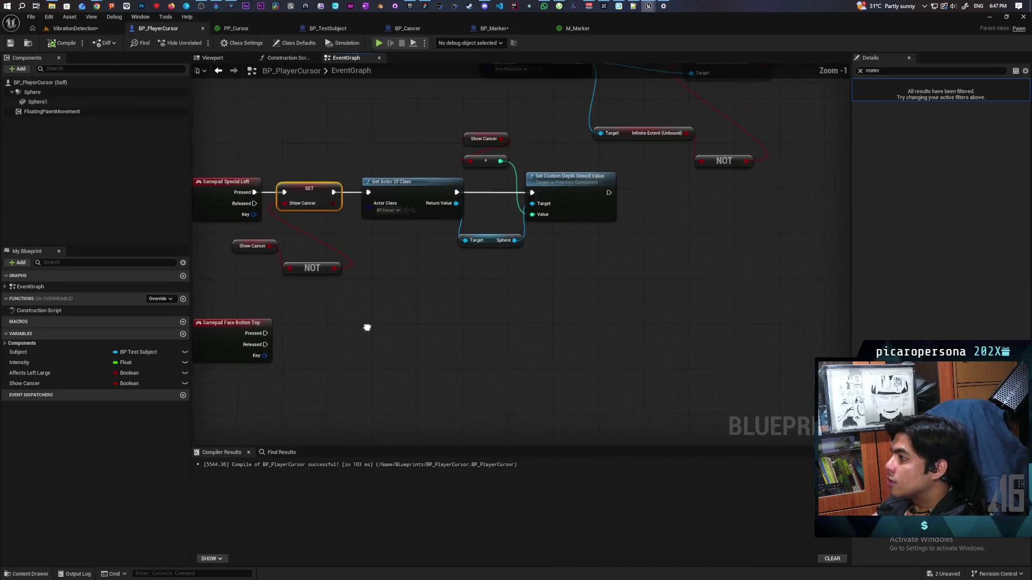
left_click(391, 205)
key("ctrl+c")
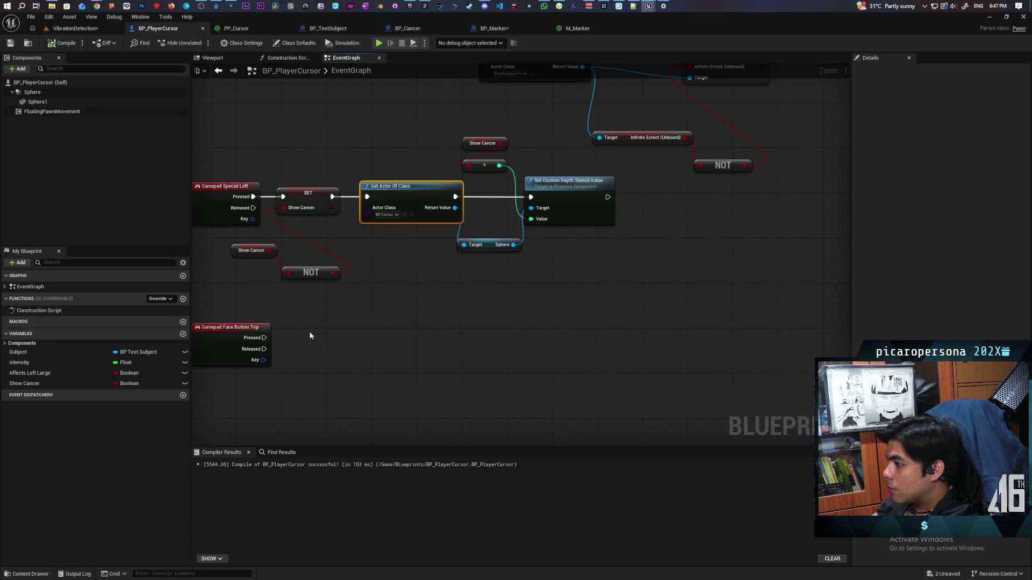
key("ctrl+v")
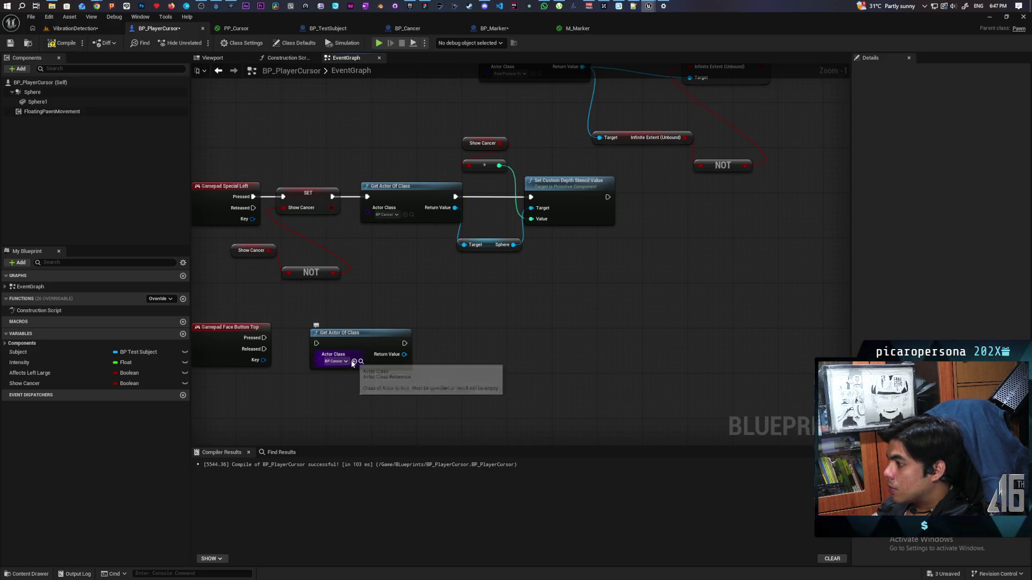
key("F7")
key("ctrl+shift+s")
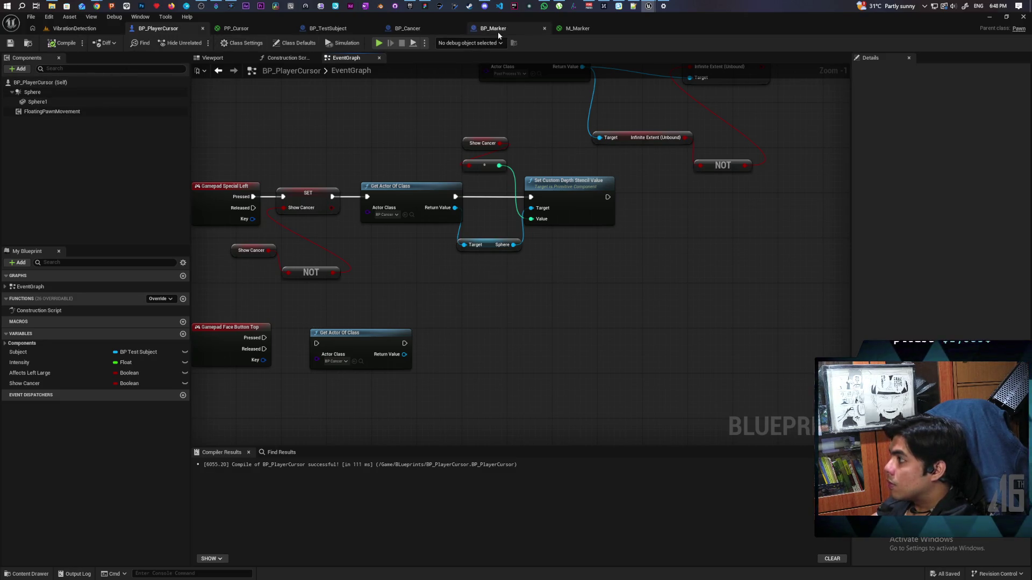
Step: Wire Gamepad Face Button Top Pressed to the copied node, then delete that copy
left_click(497, 32)
key("ctrl+space")
left_click(79, 32)
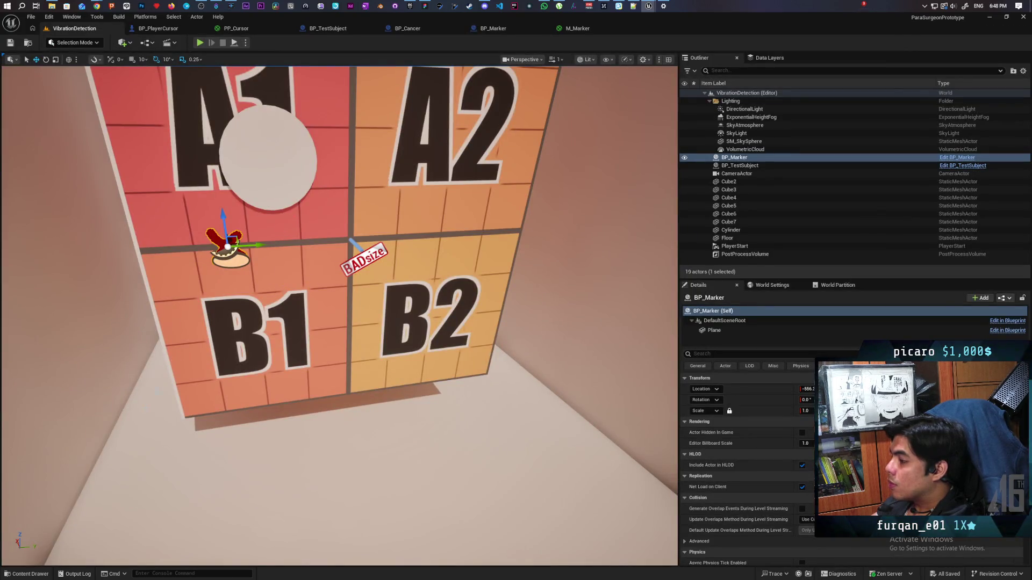
left_click(158, 28)
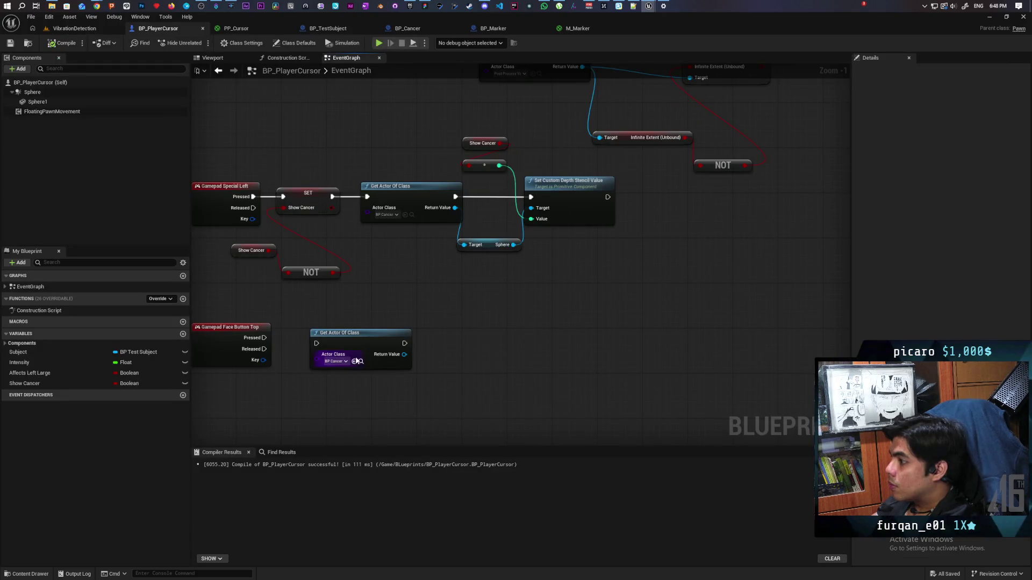
left_click_drag(264, 337, 348, 341)
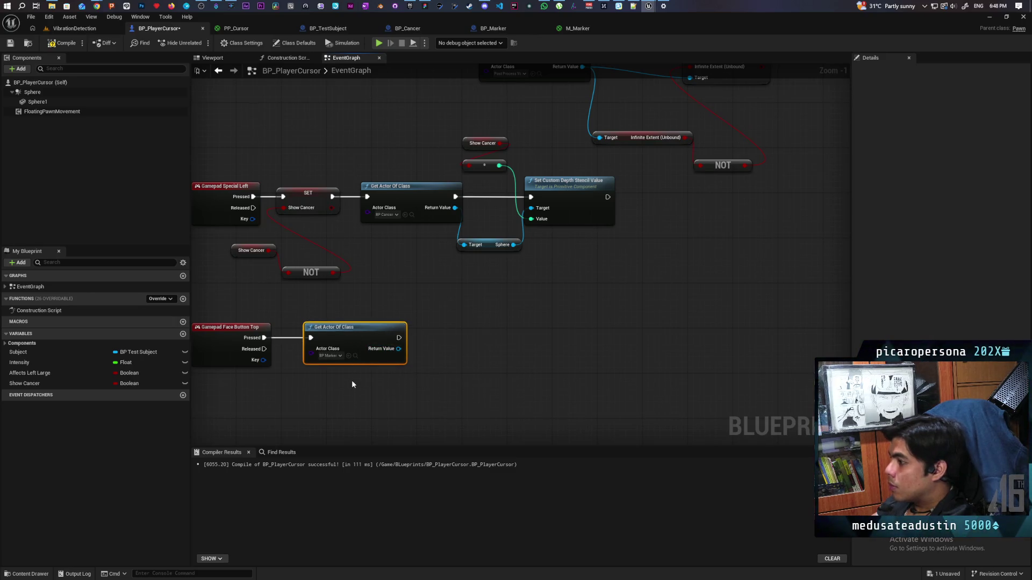
key("Delete")
Step: Add a SpawnActor node for BP Marker triggered by Face Button Top Pressed
right_click(340, 352)
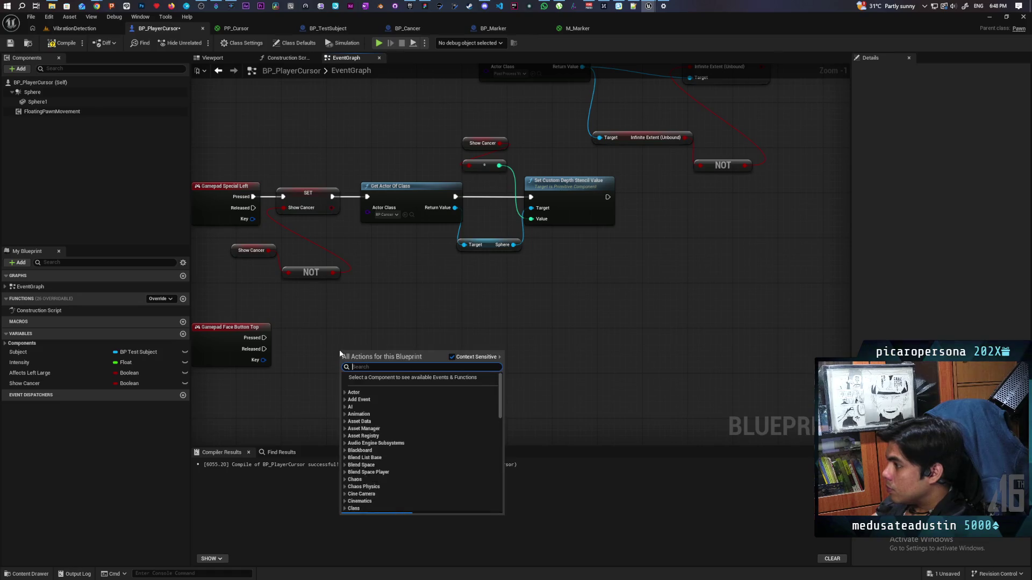
type("spawn ac")
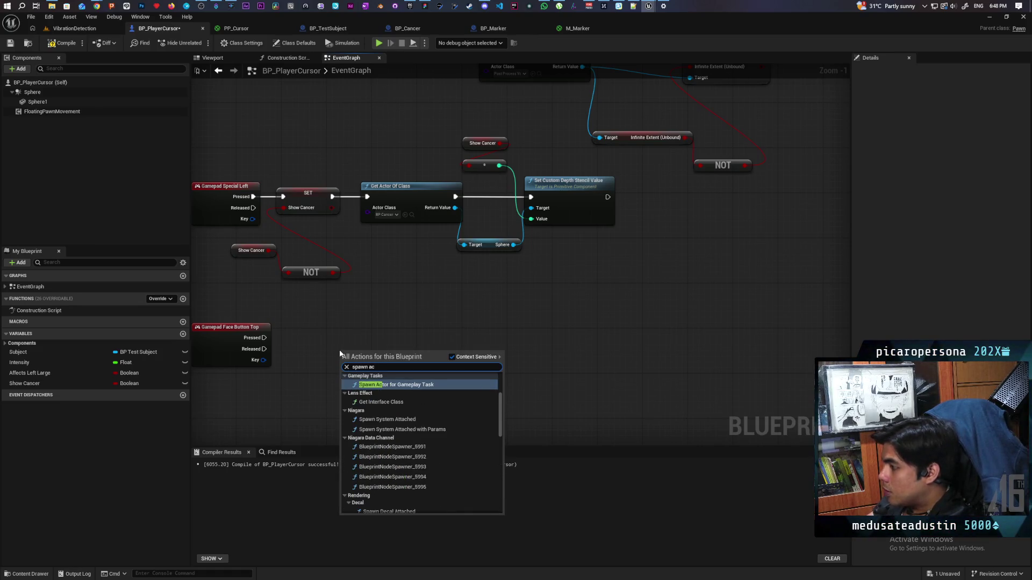
key("Return")
scroll(339, 349, "up", 1)
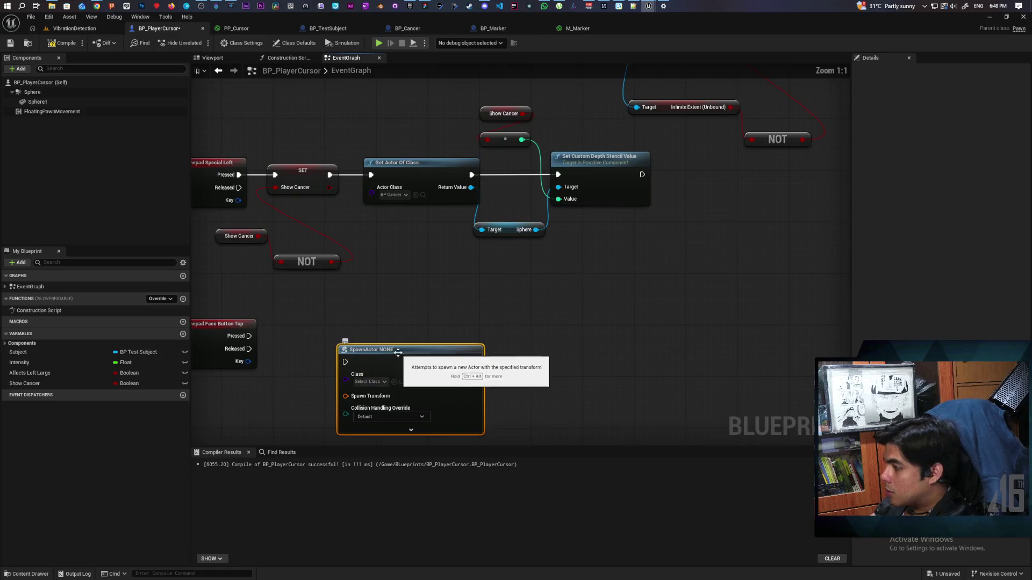
left_click_drag(249, 336, 351, 323)
mouse_move(454, 166)
left_mouse_down()
mouse_move(450, 192)
mouse_move(451, 179)
mouse_move(489, 181)
left_mouse_up()
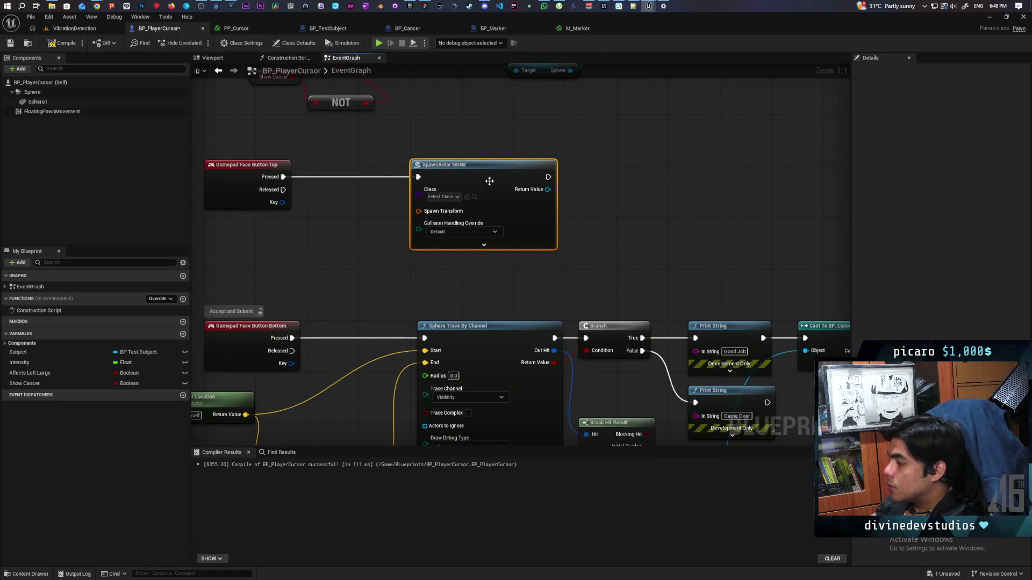
left_click(467, 196)
left_click_drag(419, 229, 423, 259)
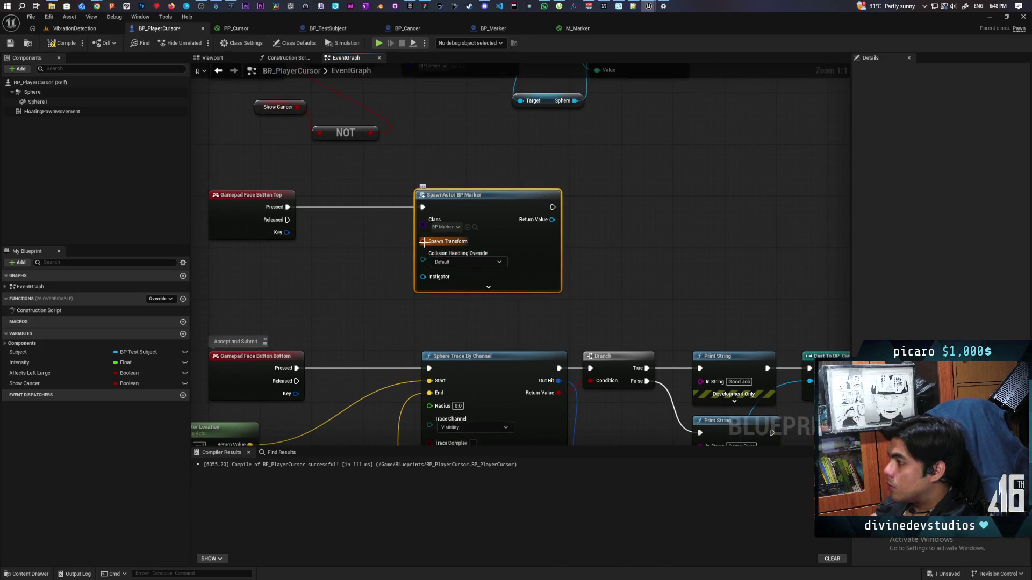
Step: Split Get Actor Location and the spawn vector, wiring location Y and Z into them
right_click(252, 280)
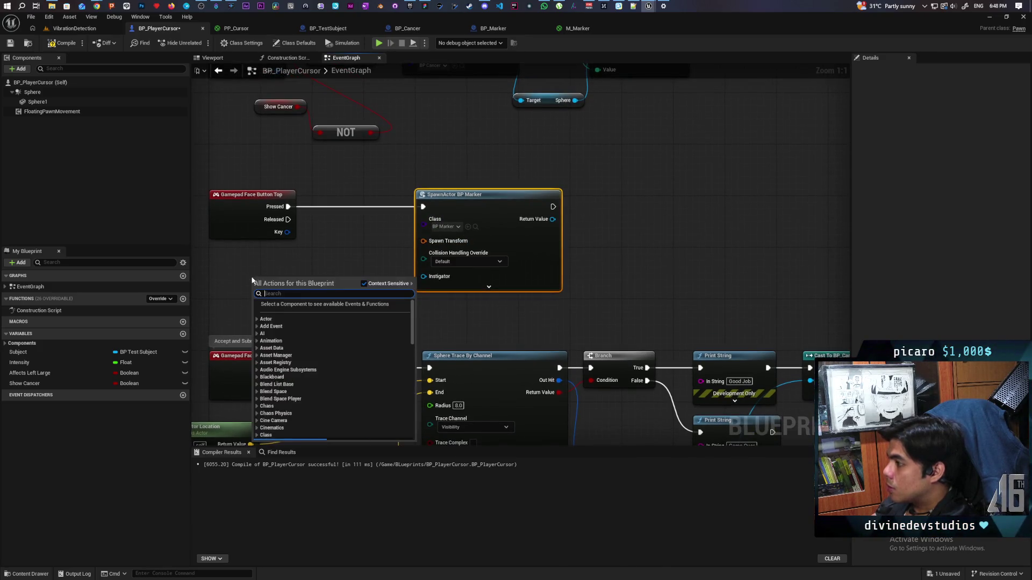
type("get actor locatio")
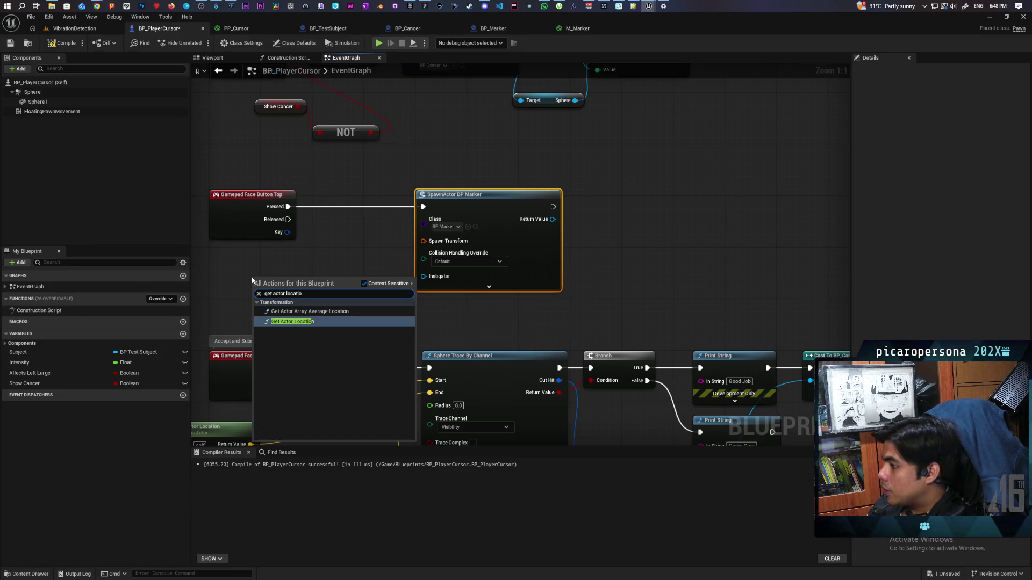
key("Return")
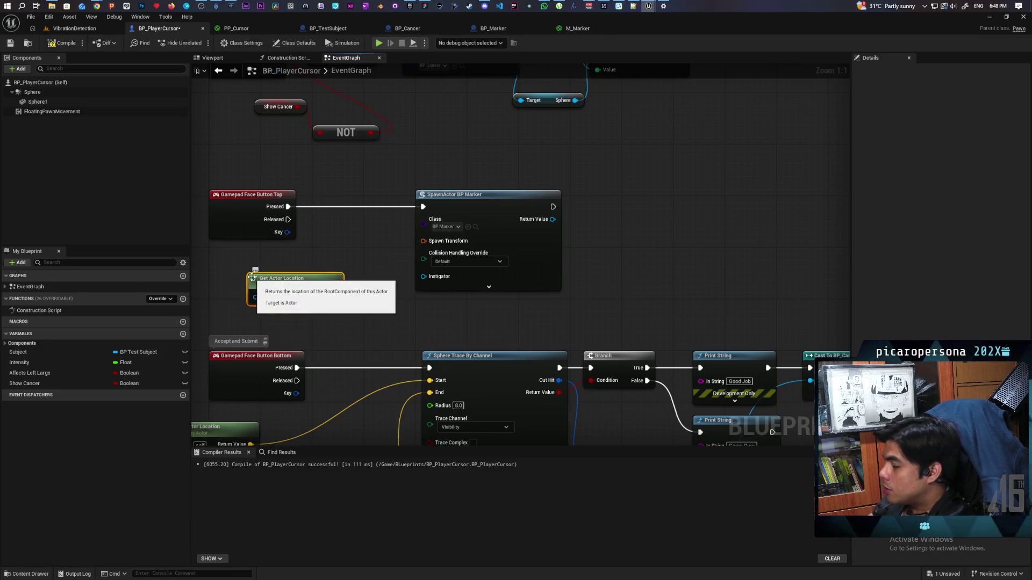
mouse_move(333, 281)
left_mouse_down()
mouse_move(460, 217)
mouse_move(370, 216)
left_mouse_up()
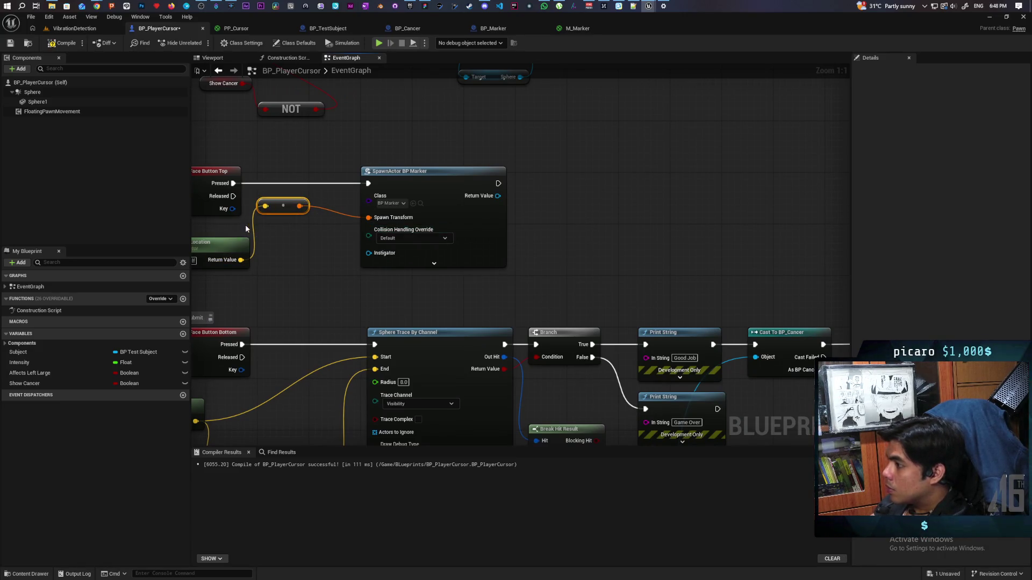
key("ctrl+z")
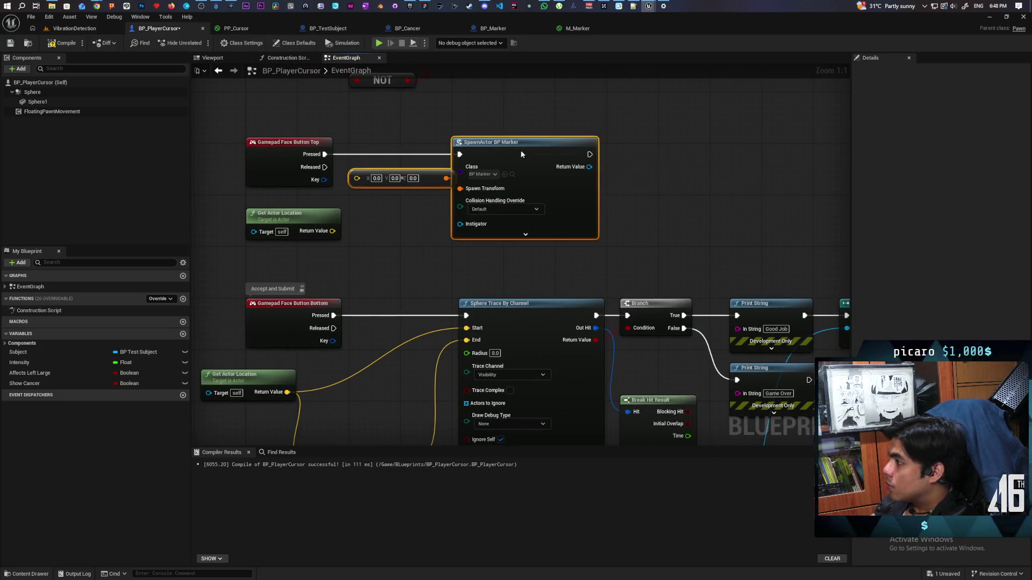
left_click_drag(514, 145, 643, 145)
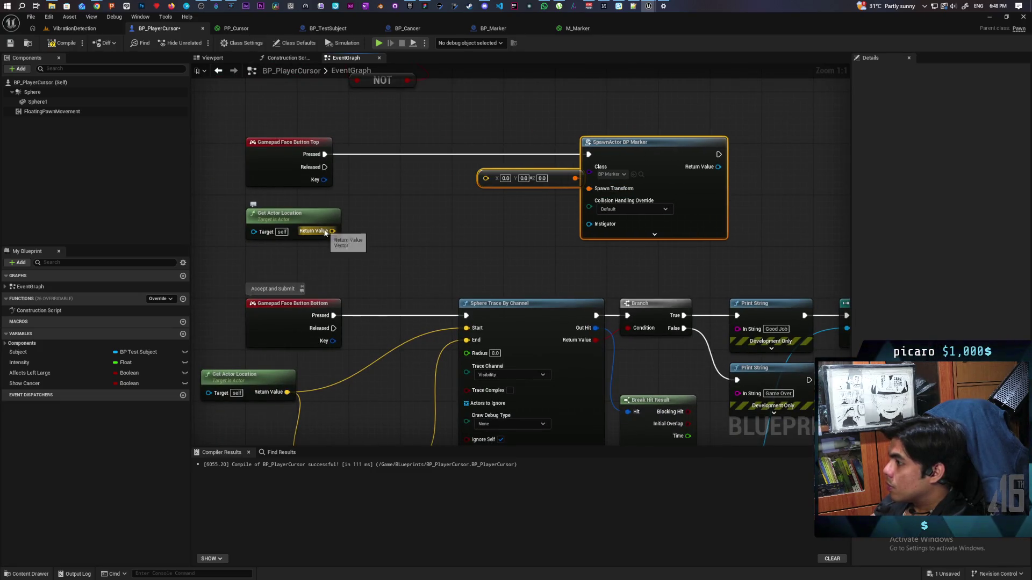
right_click(489, 180)
left_click(508, 216)
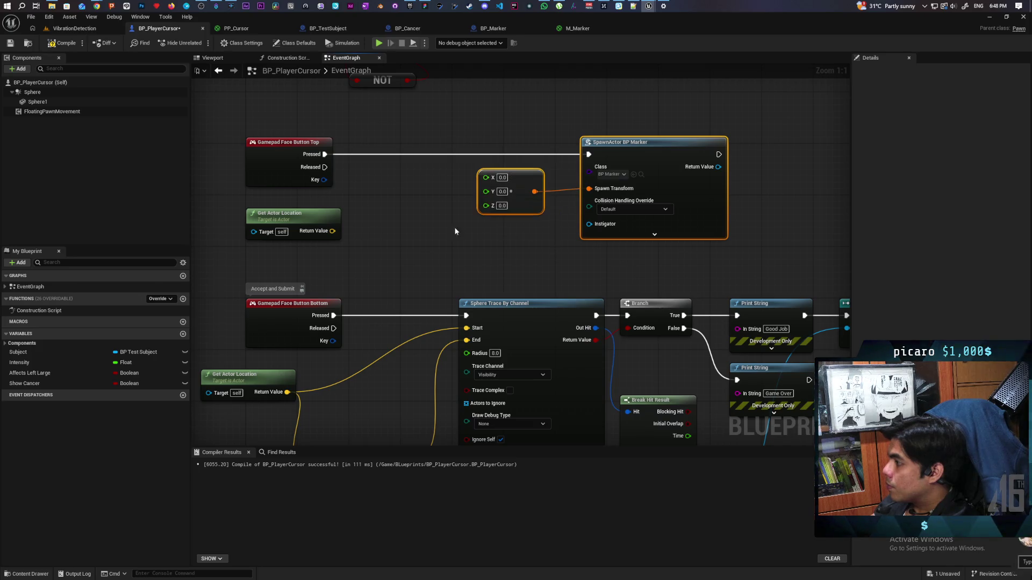
right_click(331, 230)
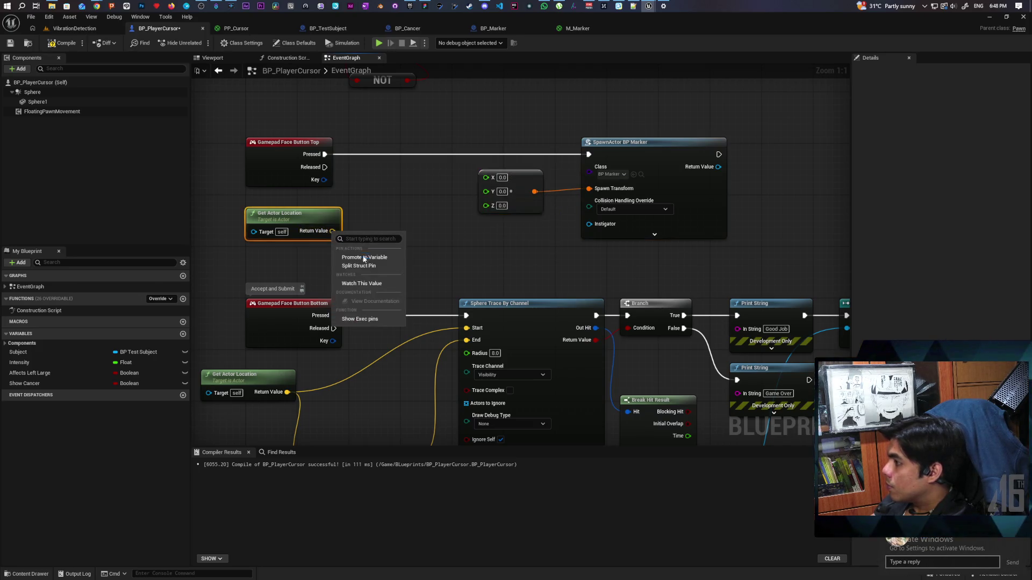
left_click(364, 264)
mouse_move(337, 243)
left_mouse_down()
mouse_move(483, 219)
mouse_move(489, 191)
left_mouse_up()
mouse_move(337, 255)
left_mouse_down()
mouse_move(471, 217)
mouse_move(486, 204)
left_mouse_up()
Step: Copy the placed marker's X location value from the level
left_click(74, 28)
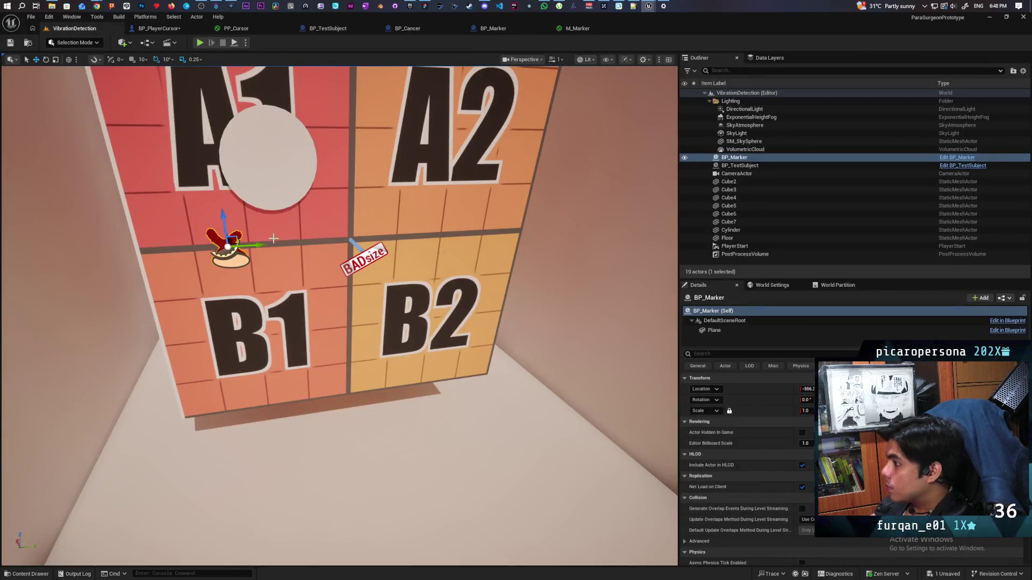
left_click(806, 388)
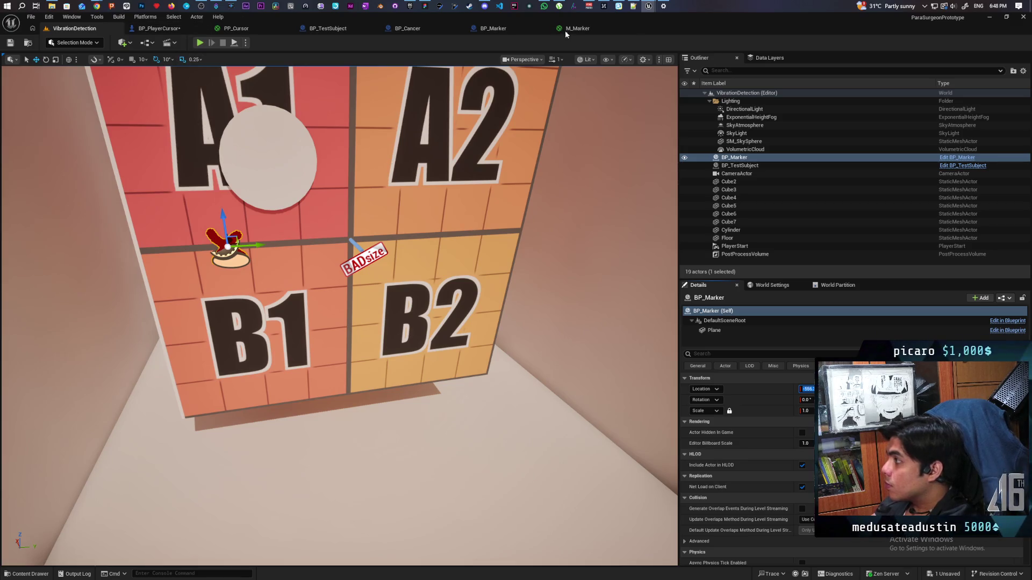
left_click(158, 29)
Step: Set the spawn vector's X to -556.303335 and save the Blueprint
type("-556.303335")
left_click(464, 243)
left_click(17, 45)
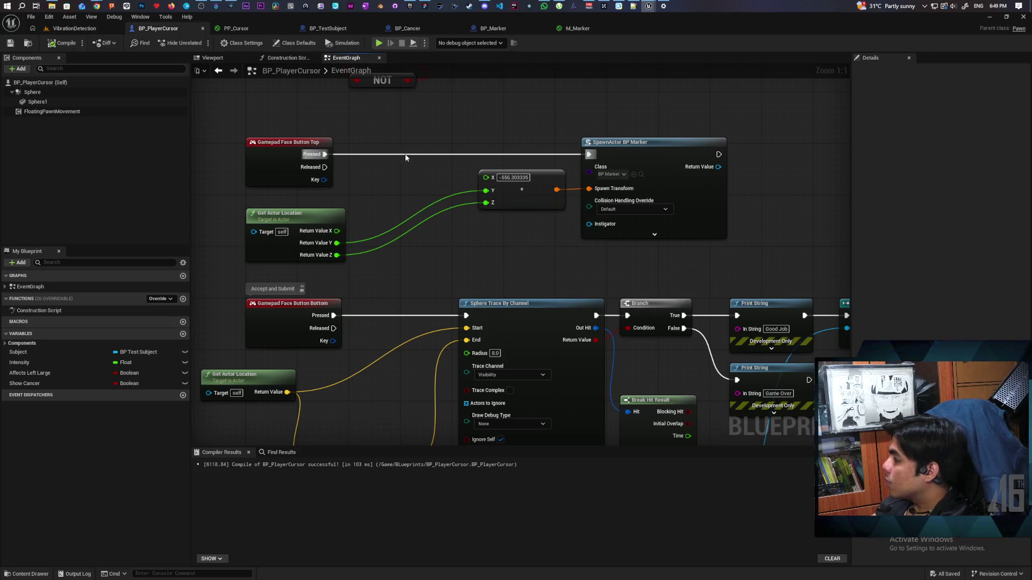
Step: Add Get All Actors Of Class for BP Marker, running after Update Detection
scroll(405, 158, "down", 3)
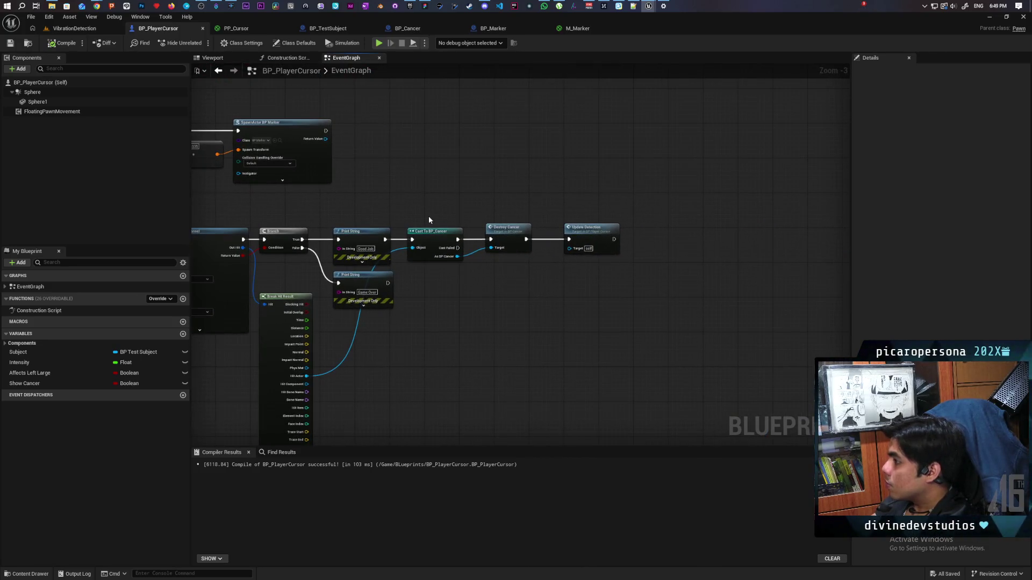
scroll(345, 227, "up", 3)
left_click_drag(622, 289, 591, 295)
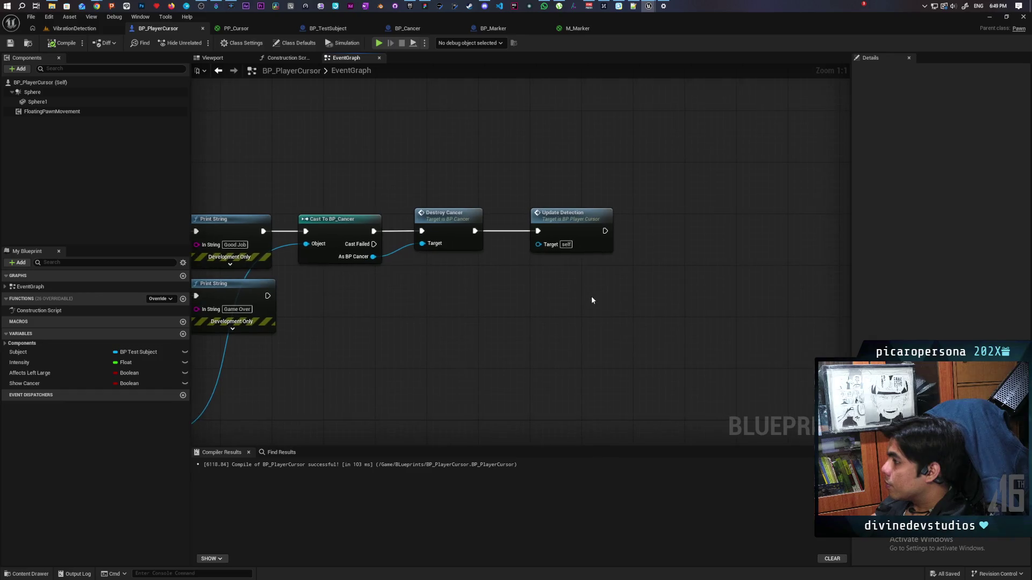
mouse_move(394, 302)
left_mouse_down()
mouse_move(612, 288)
mouse_move(403, 281)
mouse_move(444, 288)
mouse_move(453, 278)
left_mouse_up()
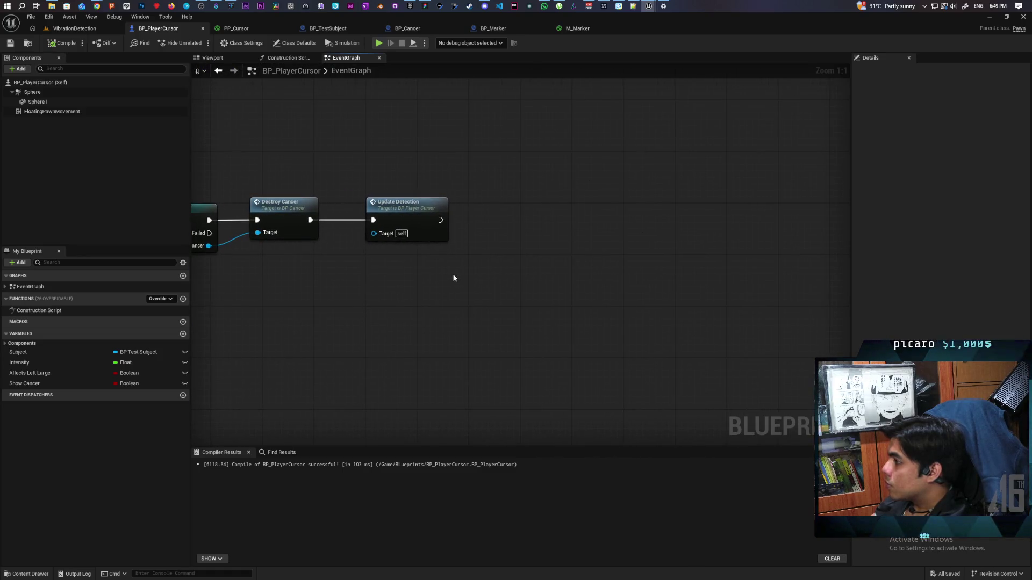
right_click(423, 273)
type("get al")
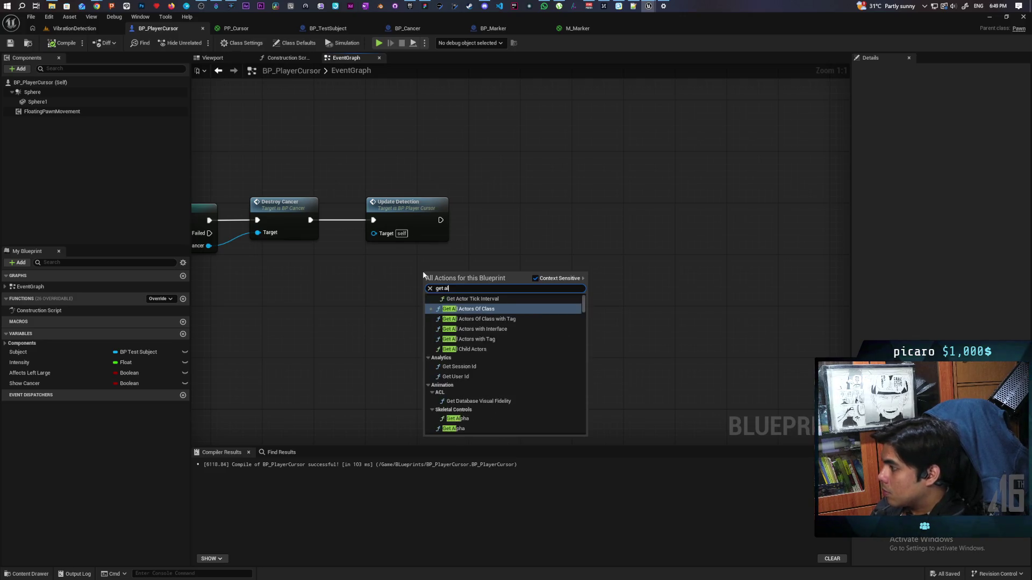
type("l actors")
key("Return")
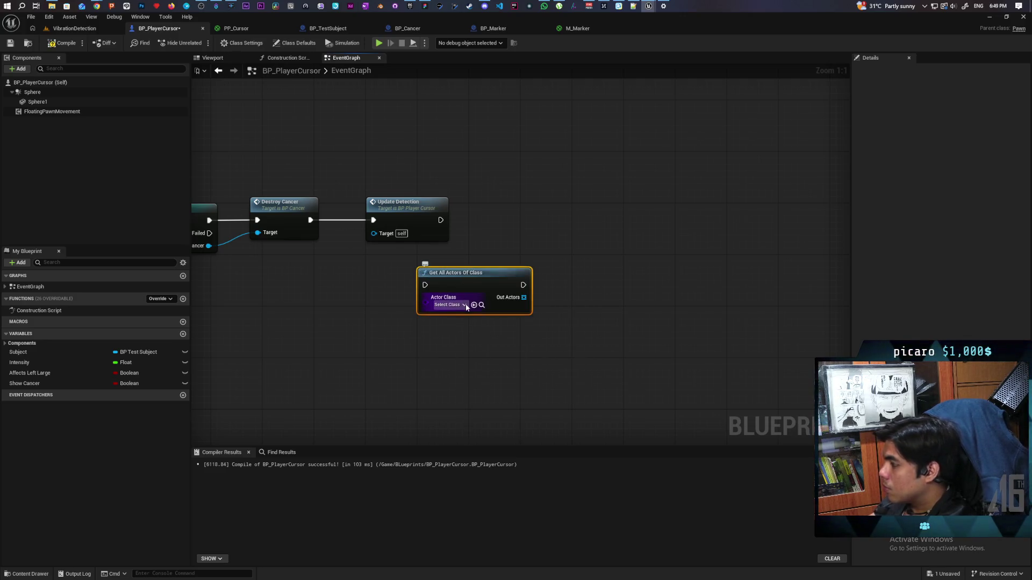
left_click(463, 304)
left_click(472, 333)
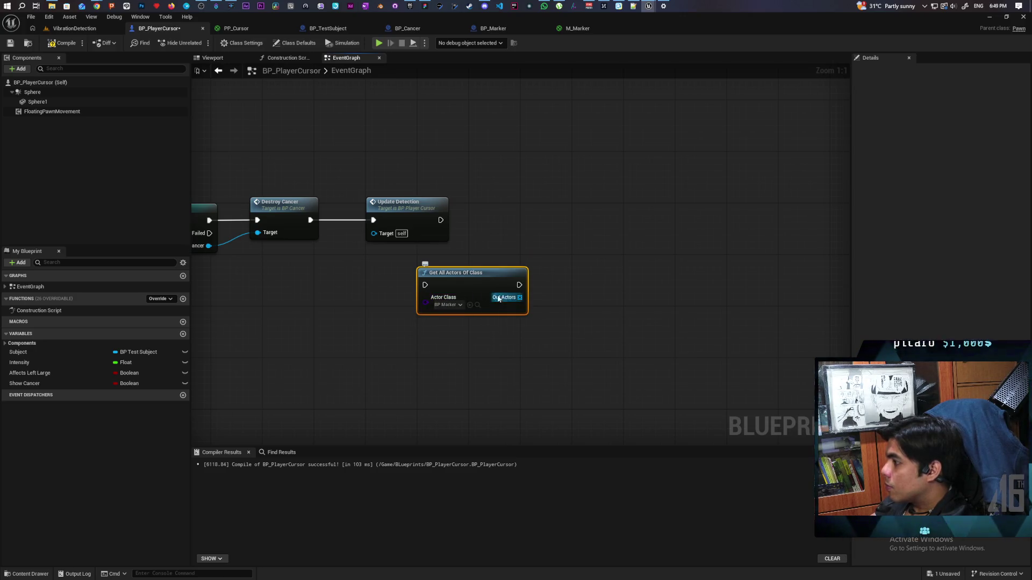
left_click_drag(473, 287, 517, 234)
left_click_drag(440, 220, 469, 220)
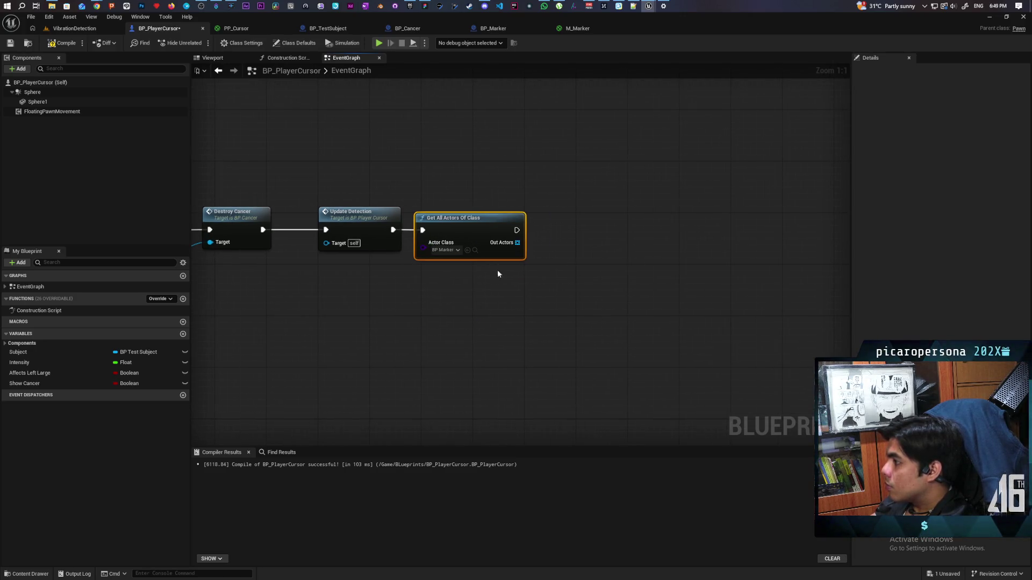
Step: Loop over the found markers with For Each Loop and Destroy Actor on each
left_click(557, 241)
mouse_move(559, 260)
left_mouse_down()
mouse_move(517, 242)
mouse_move(558, 246)
mouse_move(568, 223)
left_mouse_up()
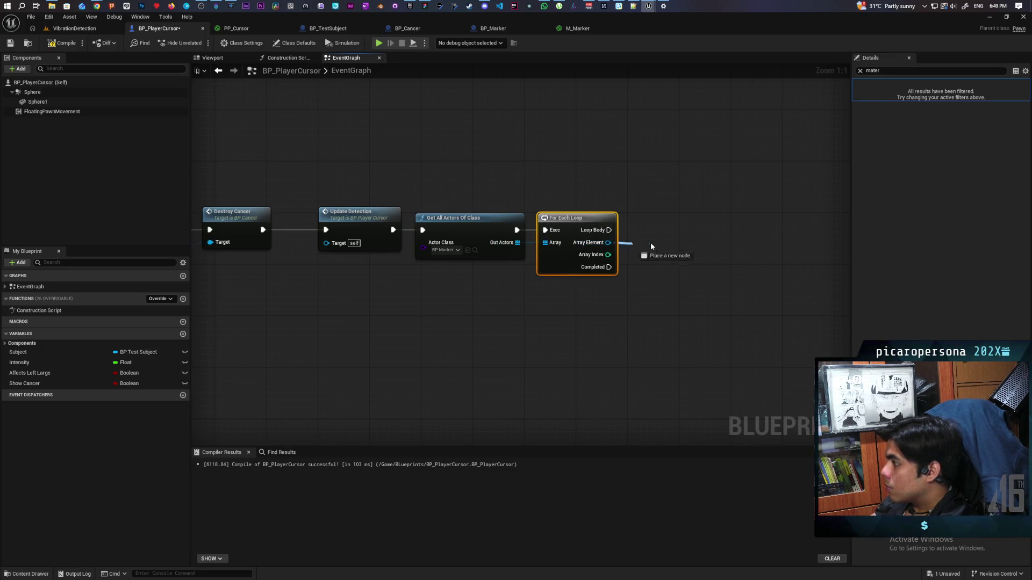
left_click_drag(644, 245, 650, 244)
type("destro")
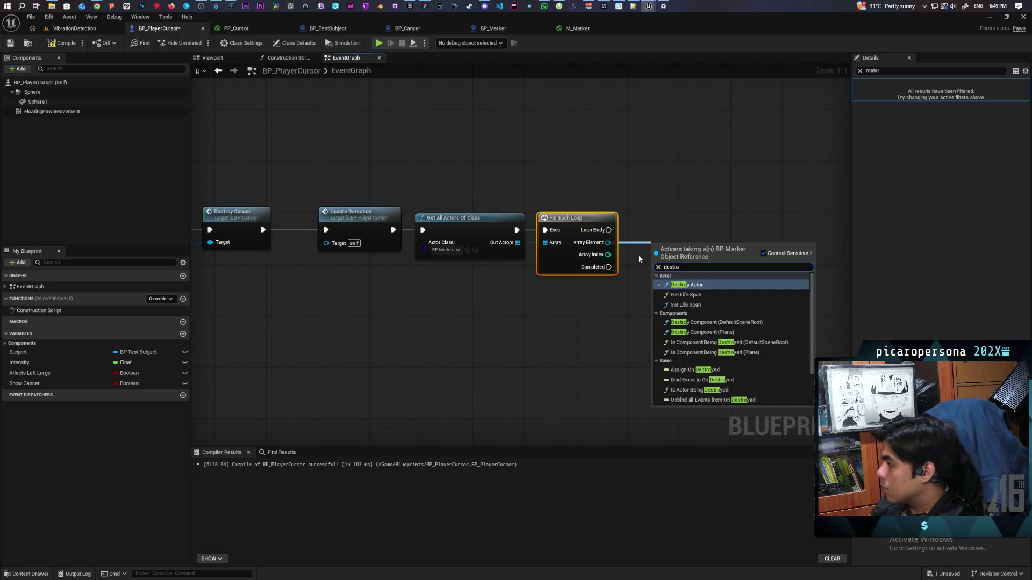
key("Return")
mouse_move(610, 229)
left_mouse_down()
mouse_move(654, 261)
mouse_move(669, 212)
left_mouse_up()
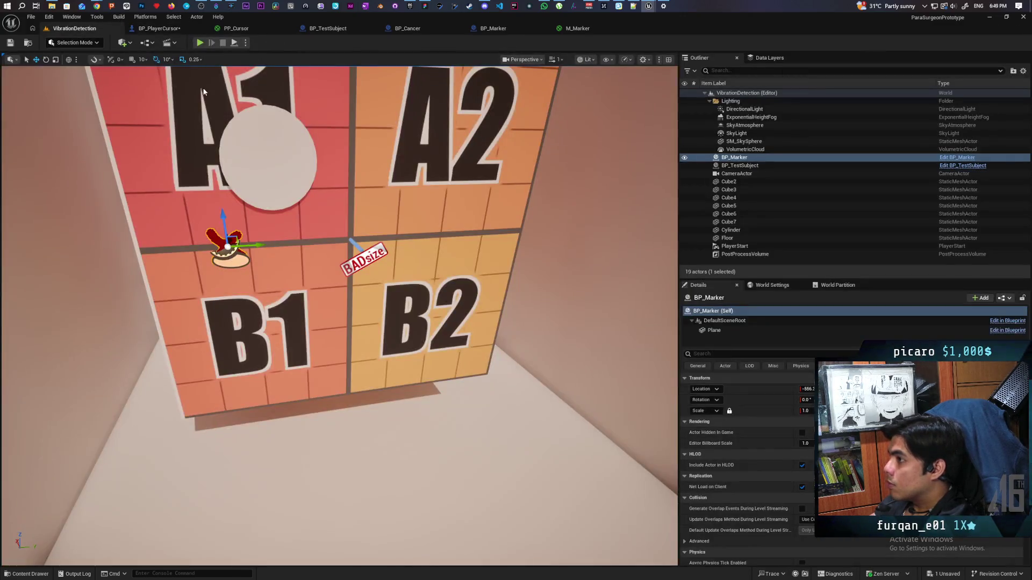
Step: Save all assets and start playing the VibrationDetection level
left_click(74, 28)
key("ctrl+shift+s")
left_click(200, 43)
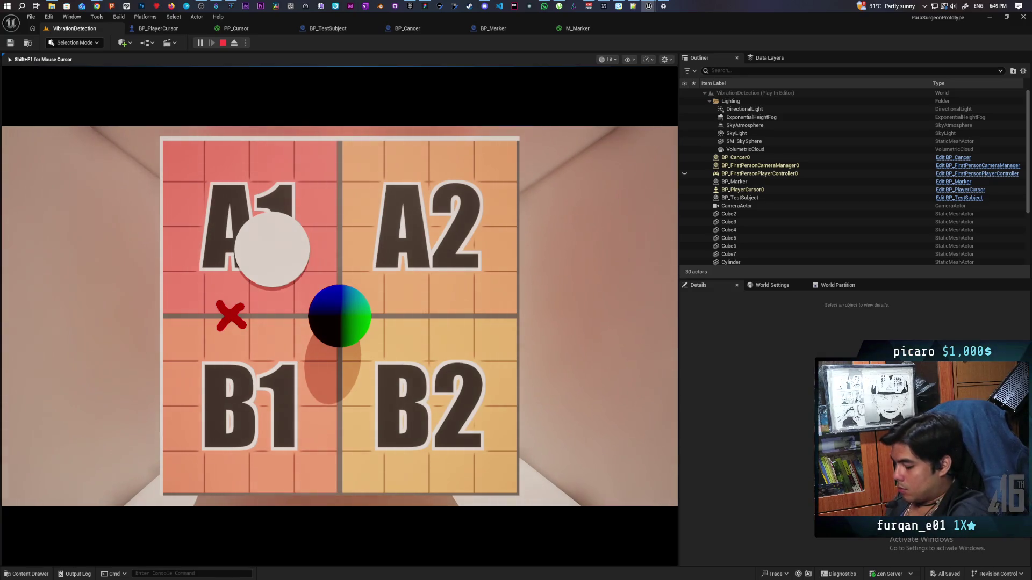
Step: Spawn red-cross markers at several cursor spots around the A1 area
left_click(338, 310)
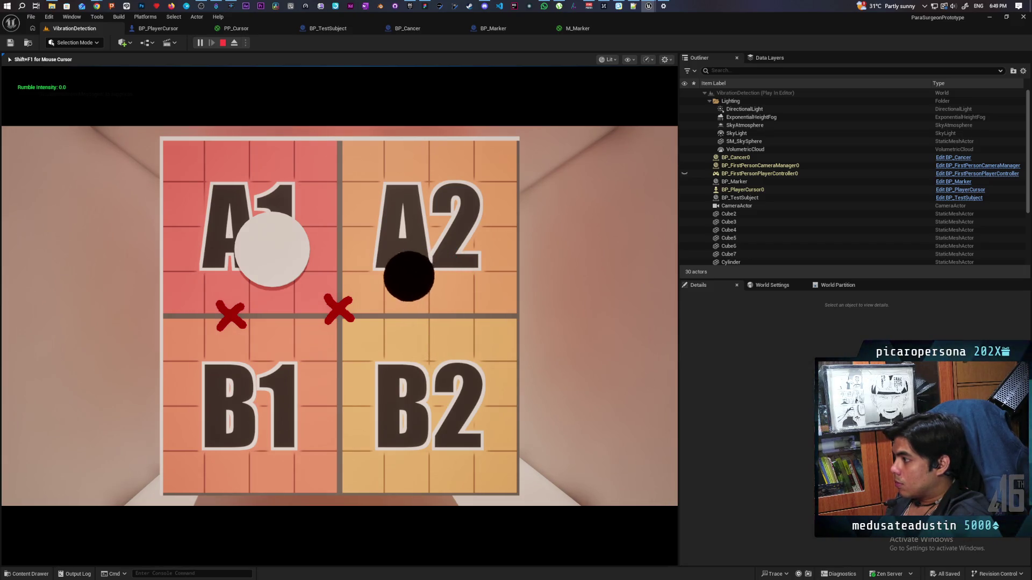
left_click(395, 263)
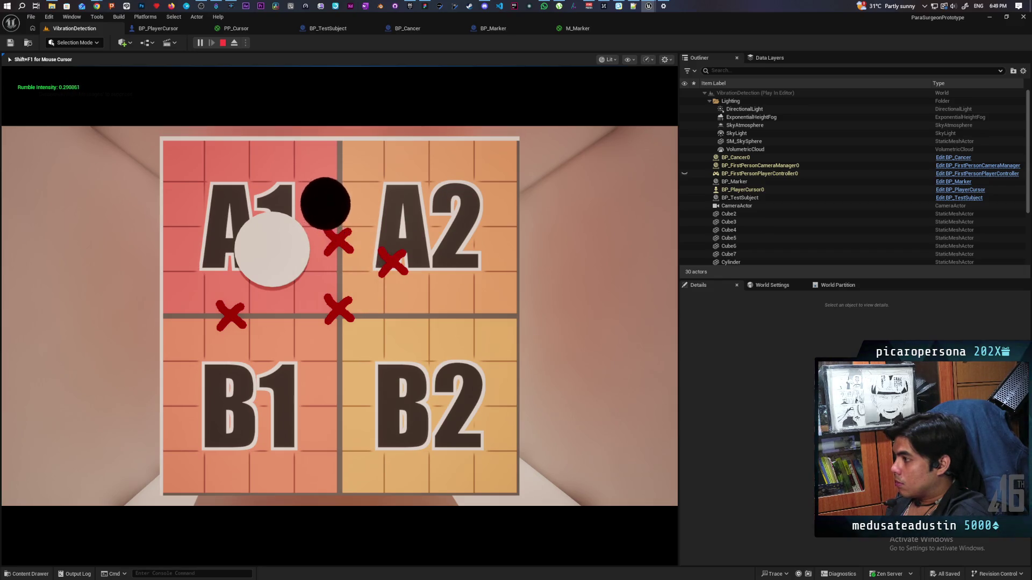
left_click(320, 174)
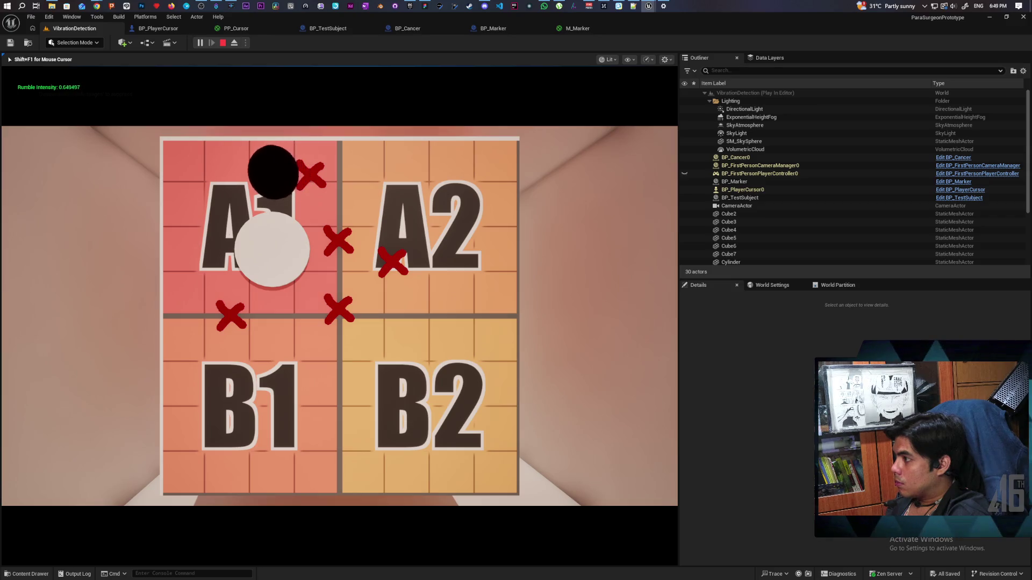
left_click(249, 167)
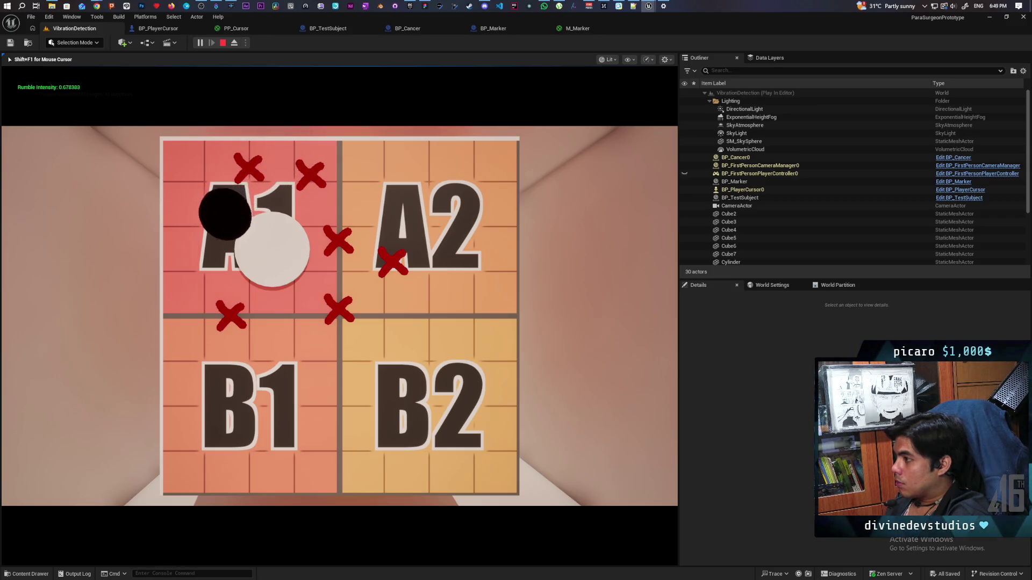
left_click(201, 215)
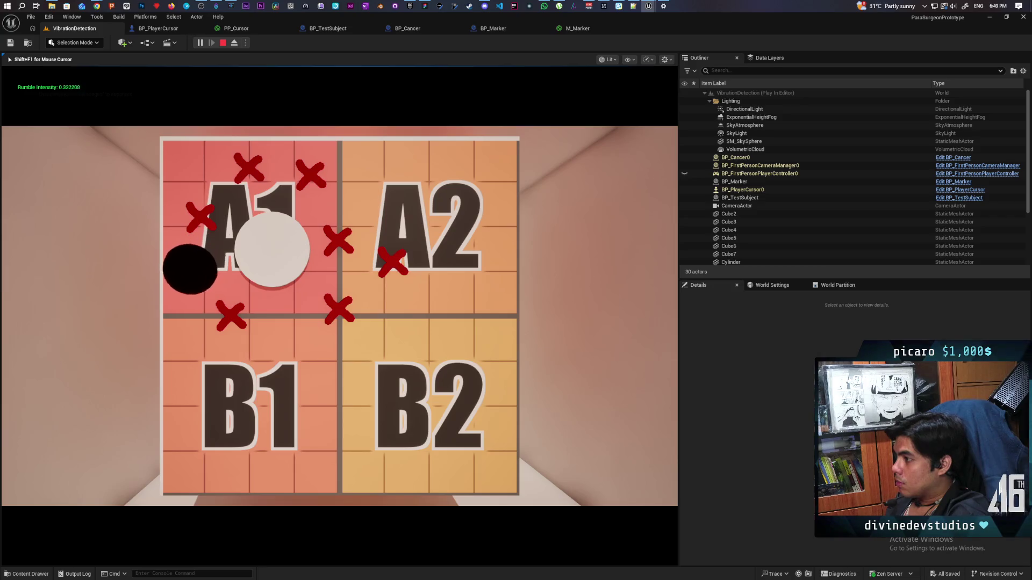
left_click(172, 264)
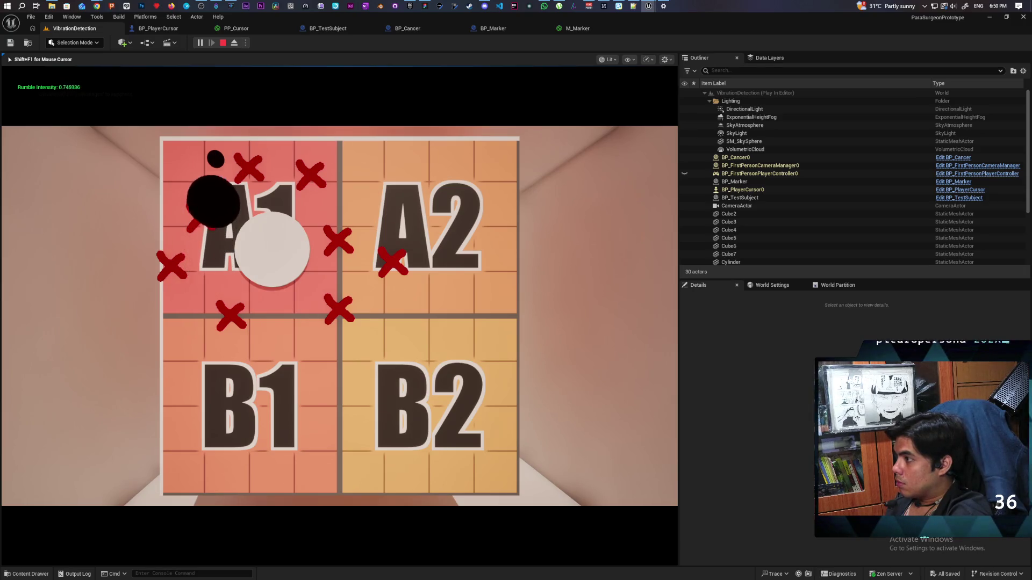
Step: Submit on the target twice to clear the markers, then stop Play In Editor
left_click(215, 163)
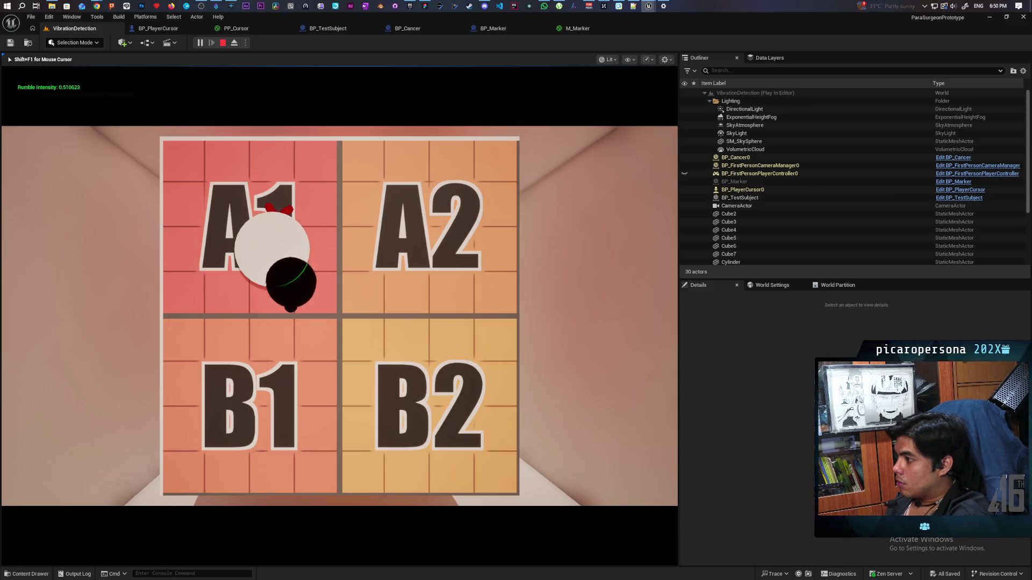
left_click(292, 308)
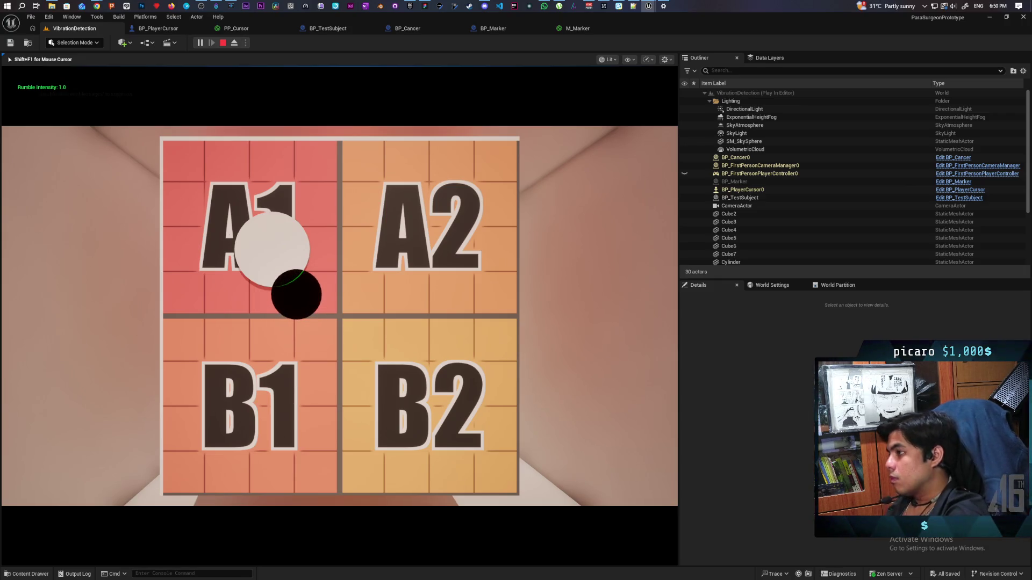
key("Escape")
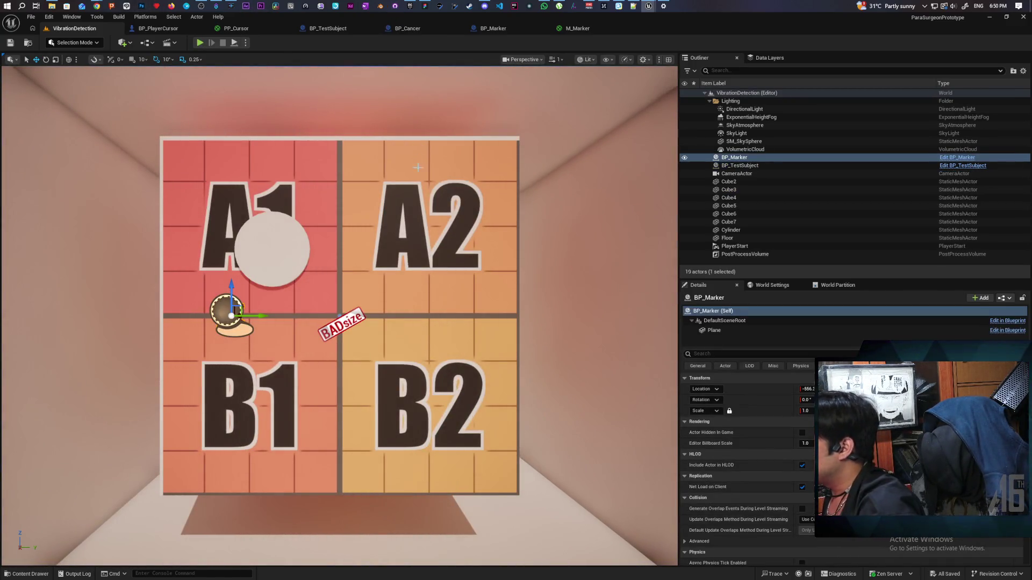
Step: Commit the 7 changed files to main as 'added location actor' and push to origin
key("alt+Tab")
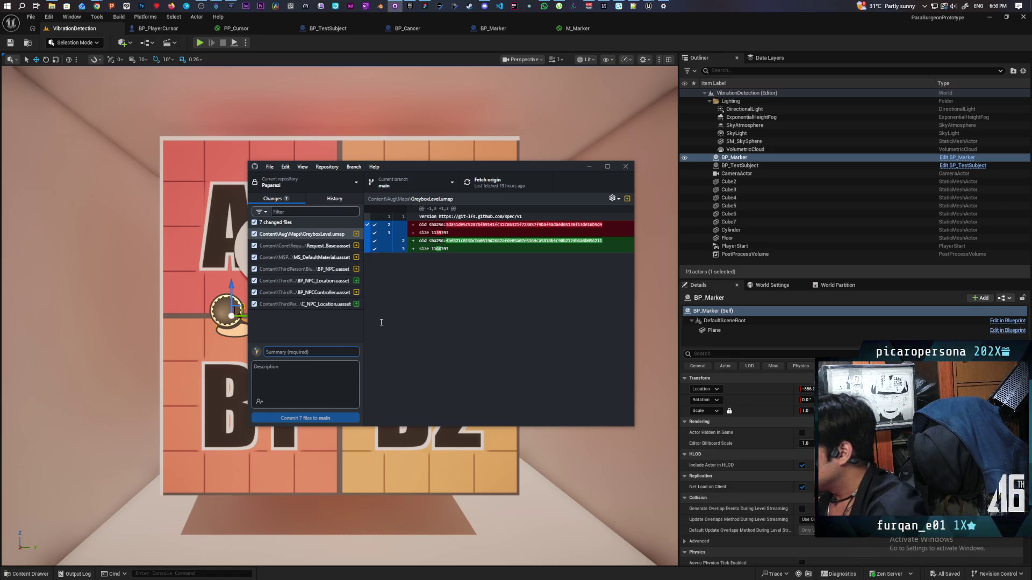
type("added")
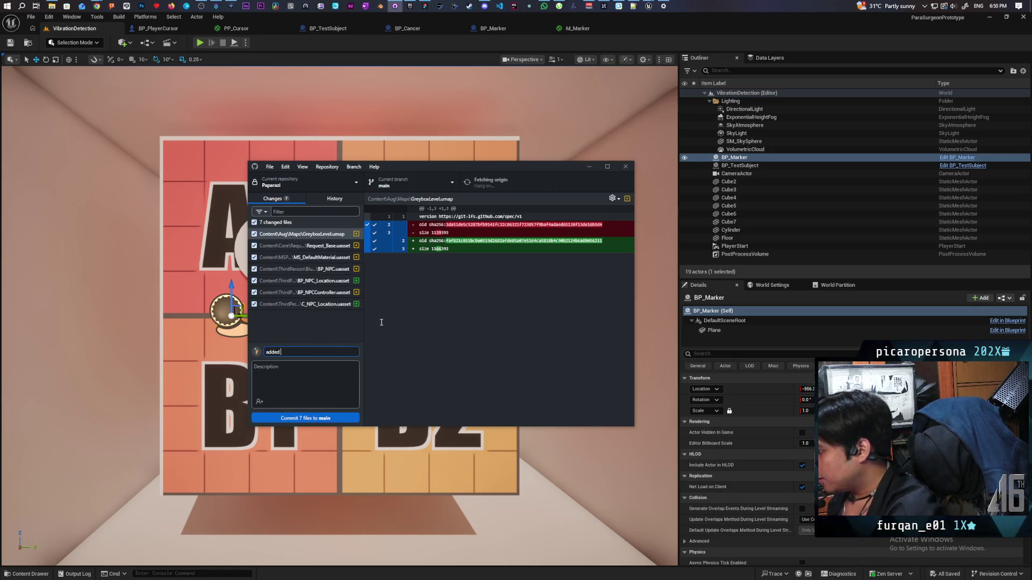
type(" location actor")
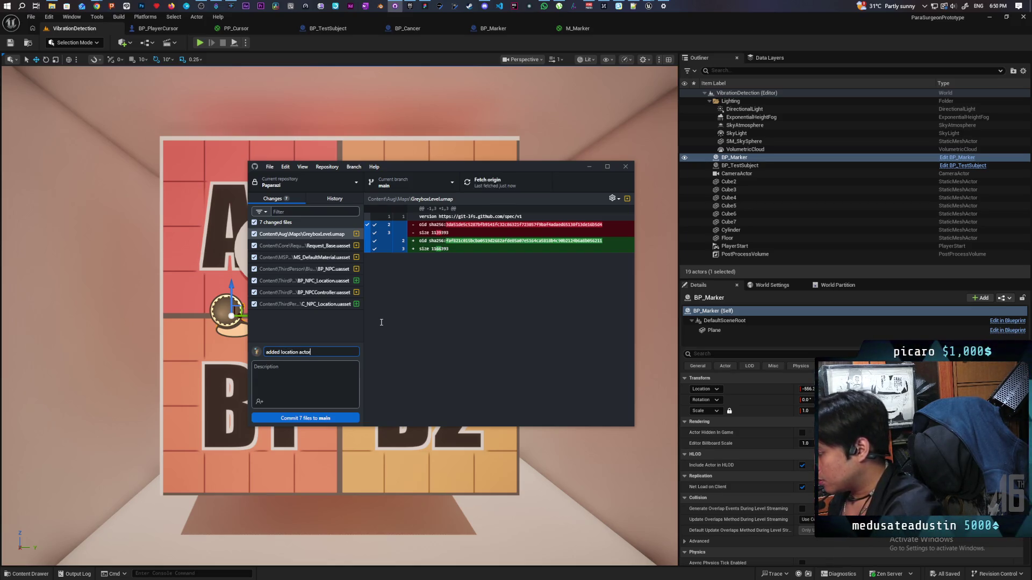
left_click(323, 419)
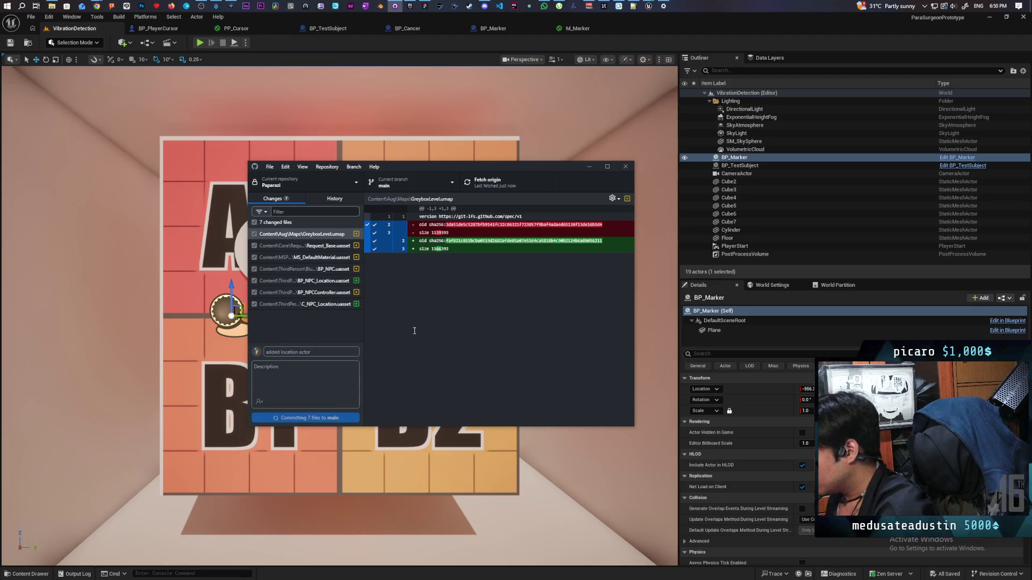
key("ctrl+p")
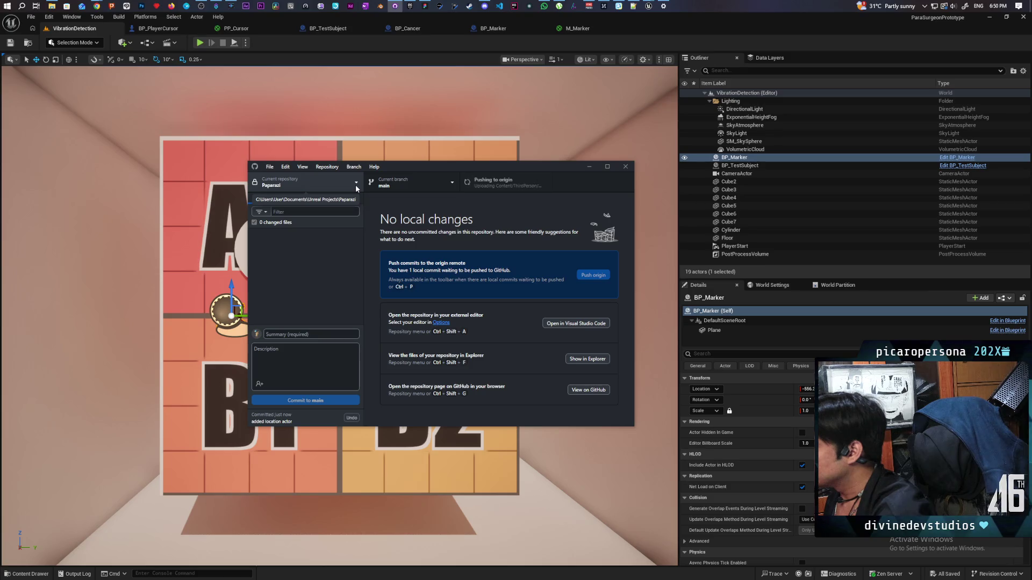
Step: Bring the Para Surgeon Figma board forward to review its task sticky notes
mouse_move(424, 5)
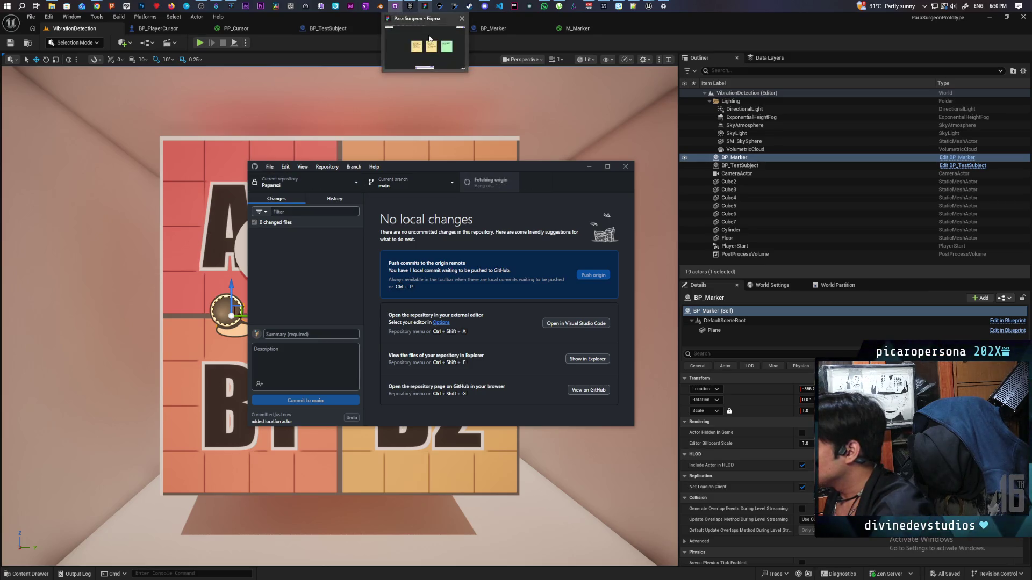
left_click(429, 39)
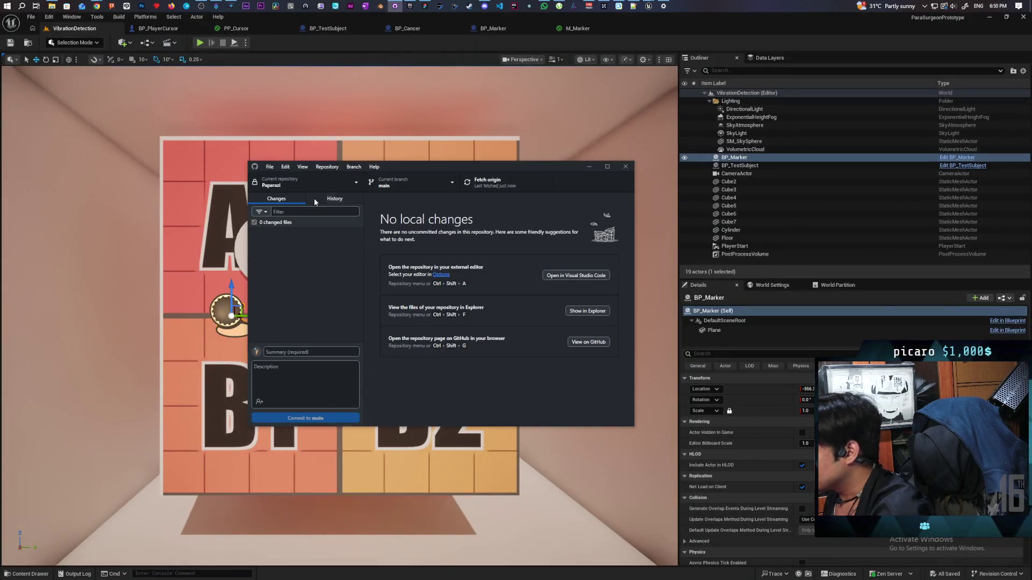
left_click(349, 185)
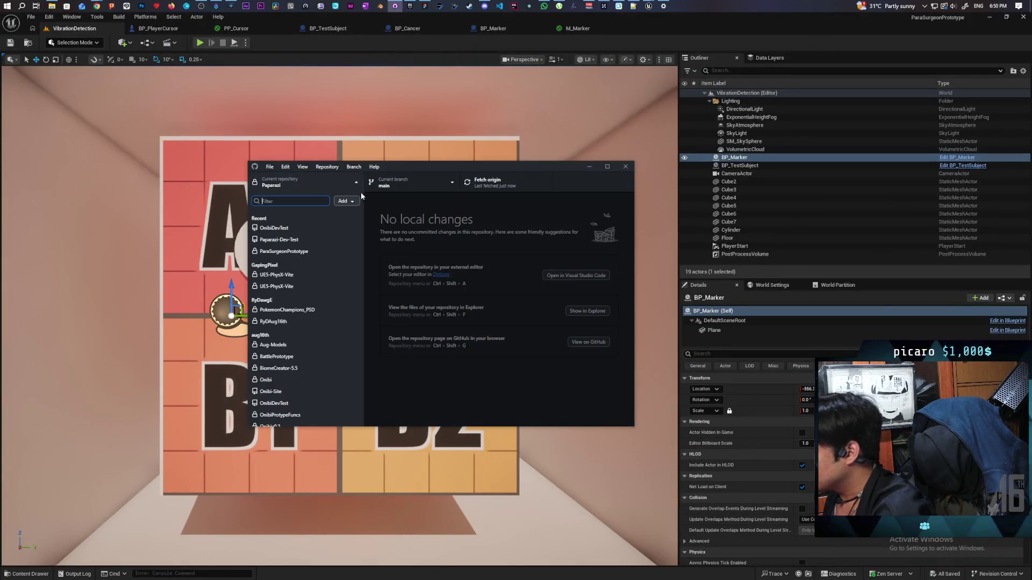
Step: In ParaSurgeonPrototype, commit 8 files as 'added randomize marks and answer' and push to origin
left_click(301, 258)
left_click(298, 352)
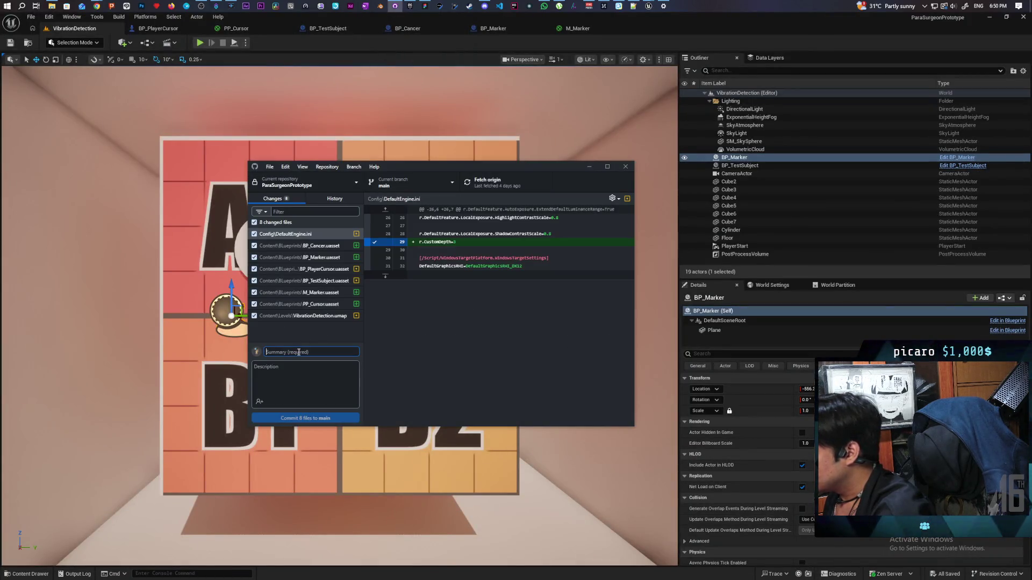
type("added random")
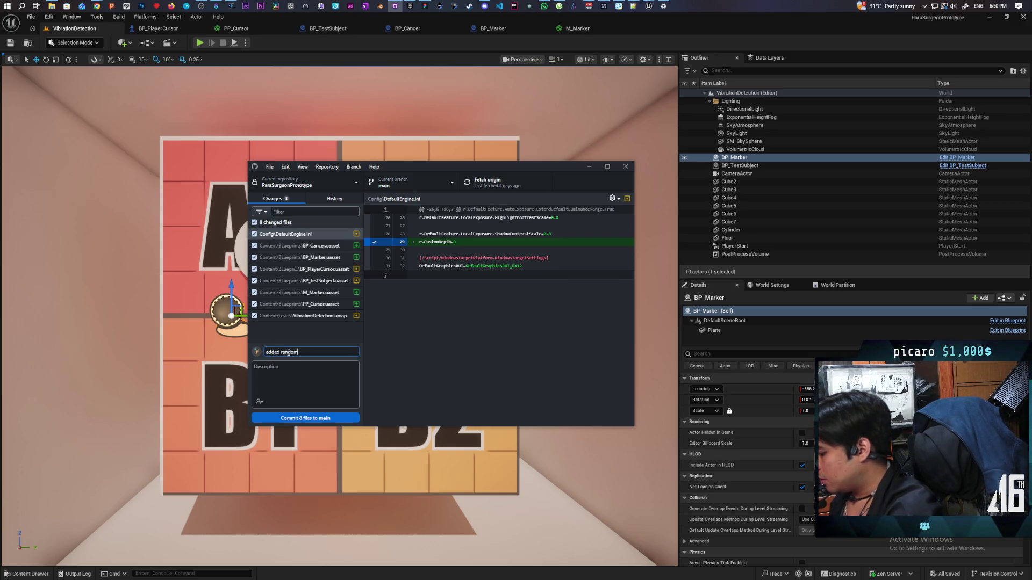
type("ize marks and answer")
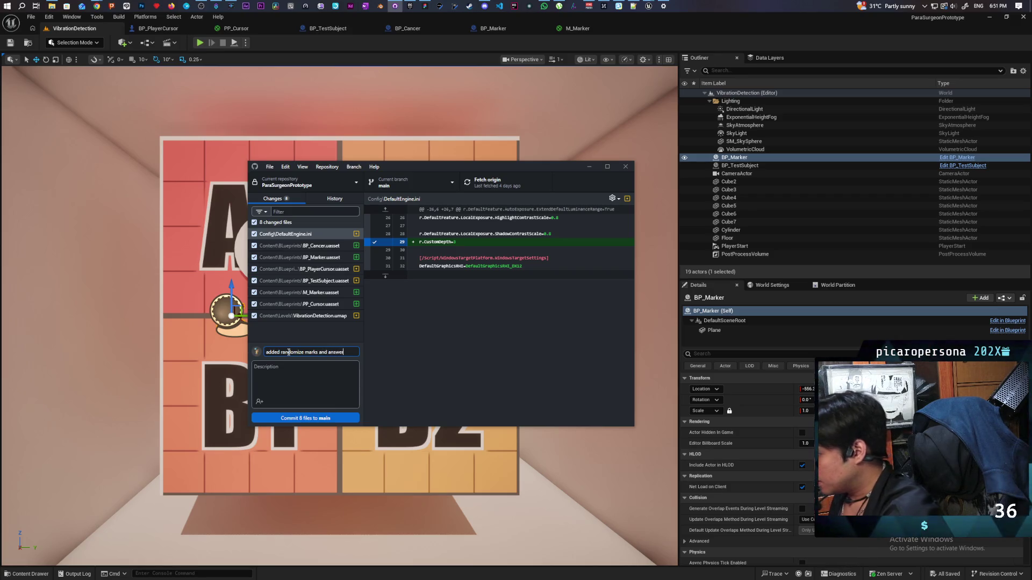
left_click(318, 418)
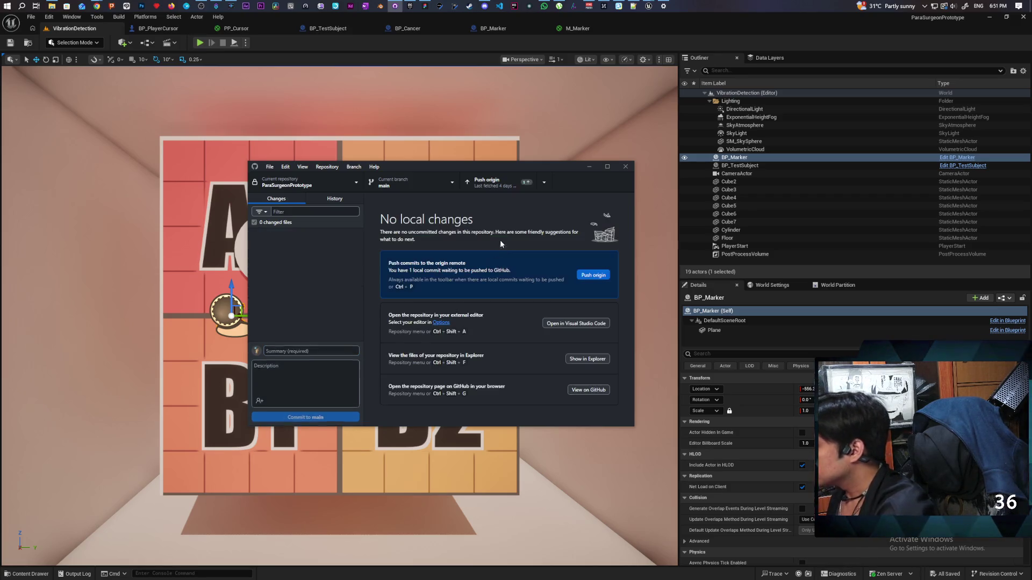
left_click(497, 183)
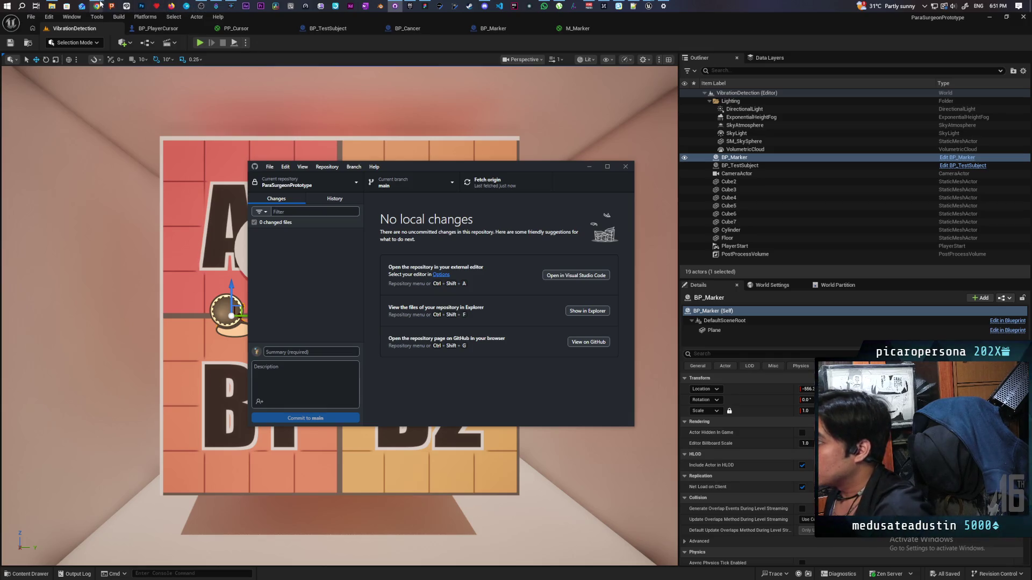
Step: Resume the Gordon Ramsay: Uncharted YouTube episode and reload the page after its content-unavailable error
mouse_move(98, 5)
left_click(178, 43)
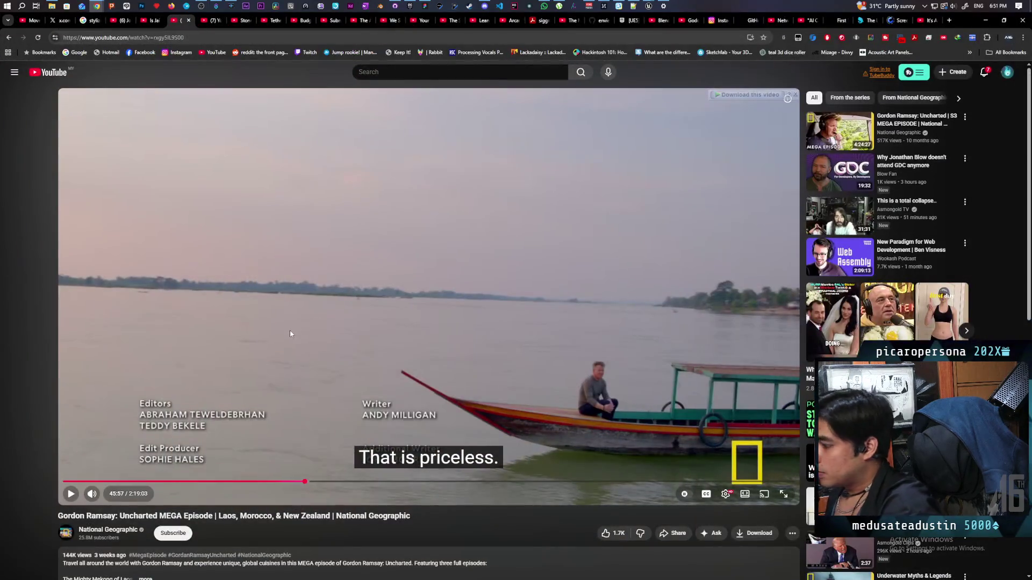
left_click(259, 328)
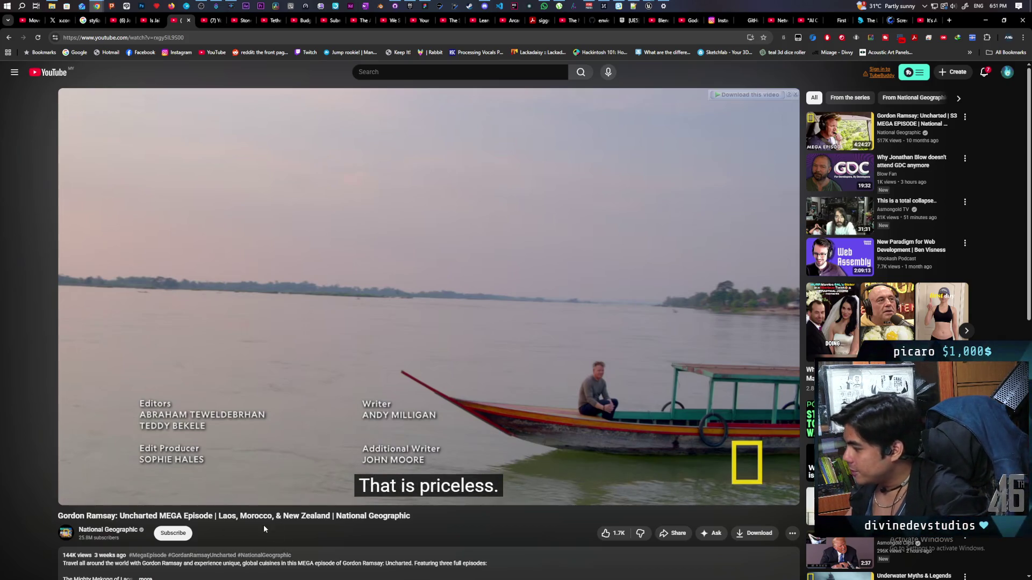
left_click(556, 401)
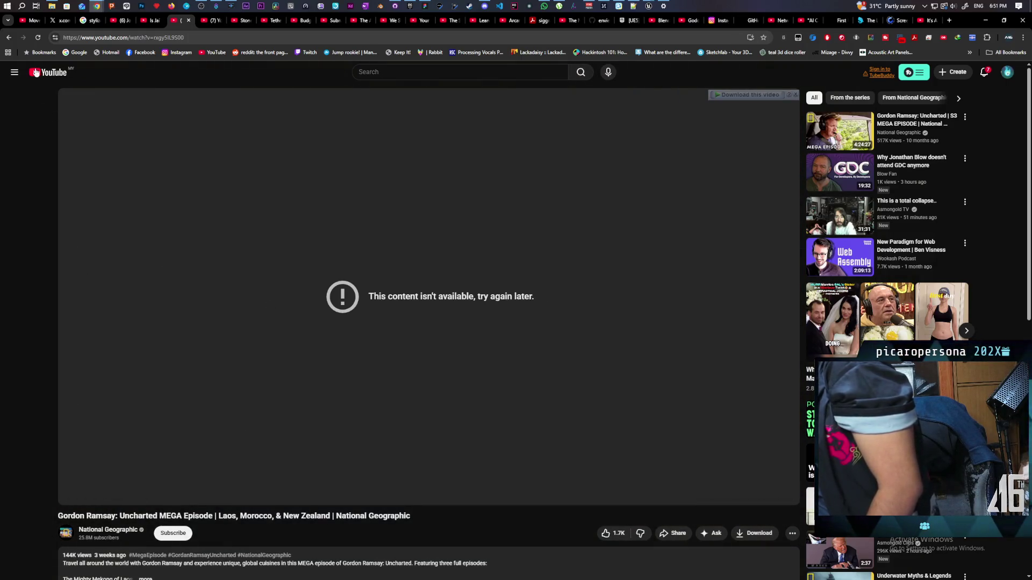
left_click(37, 37)
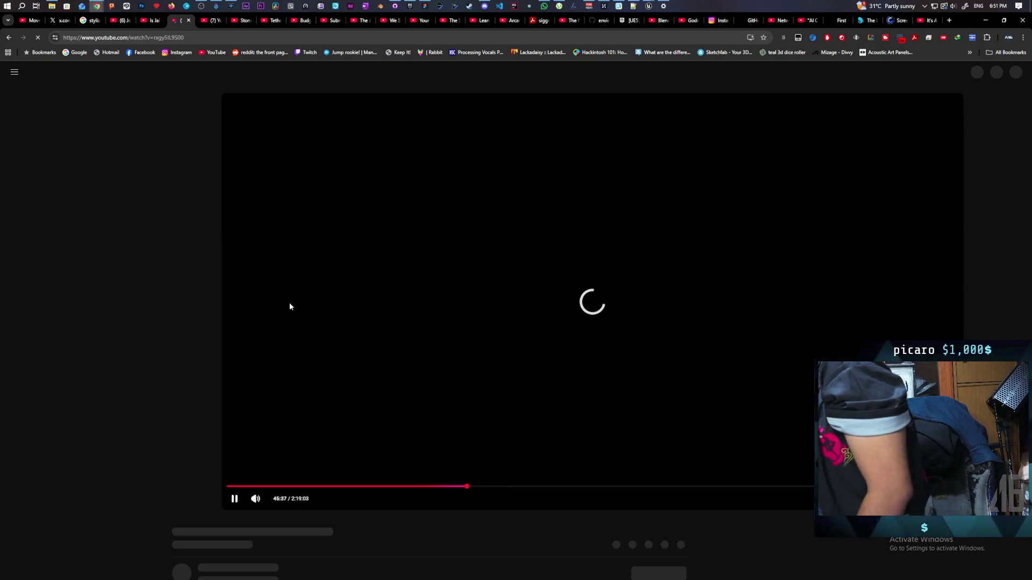